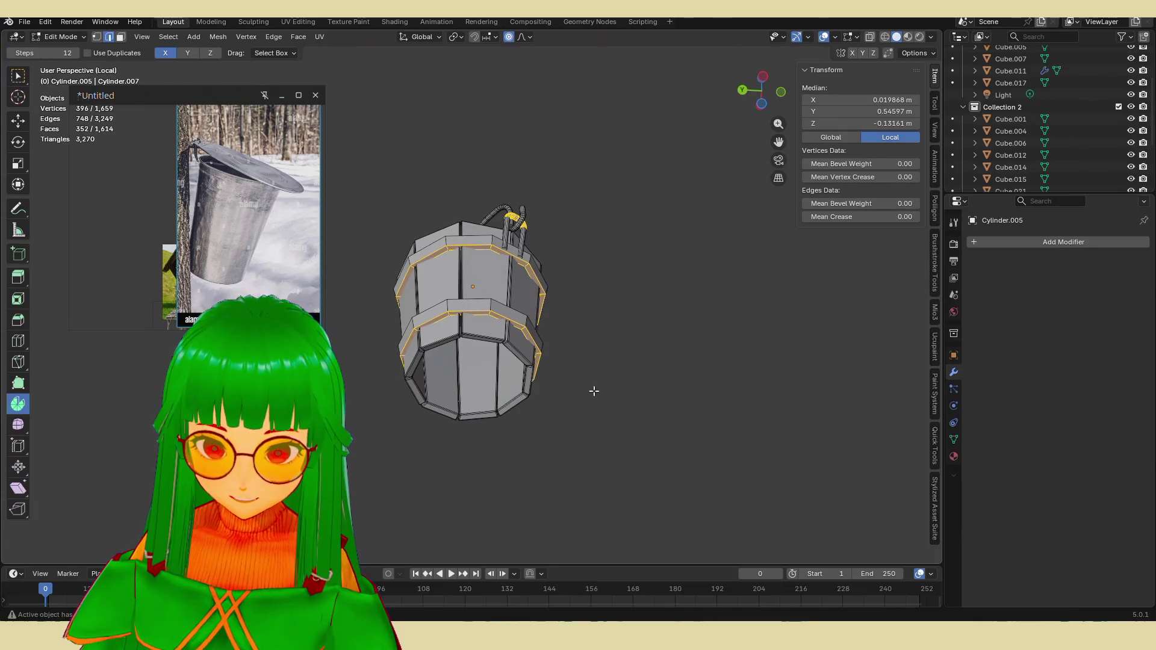
key("Tab")
key("Tab")
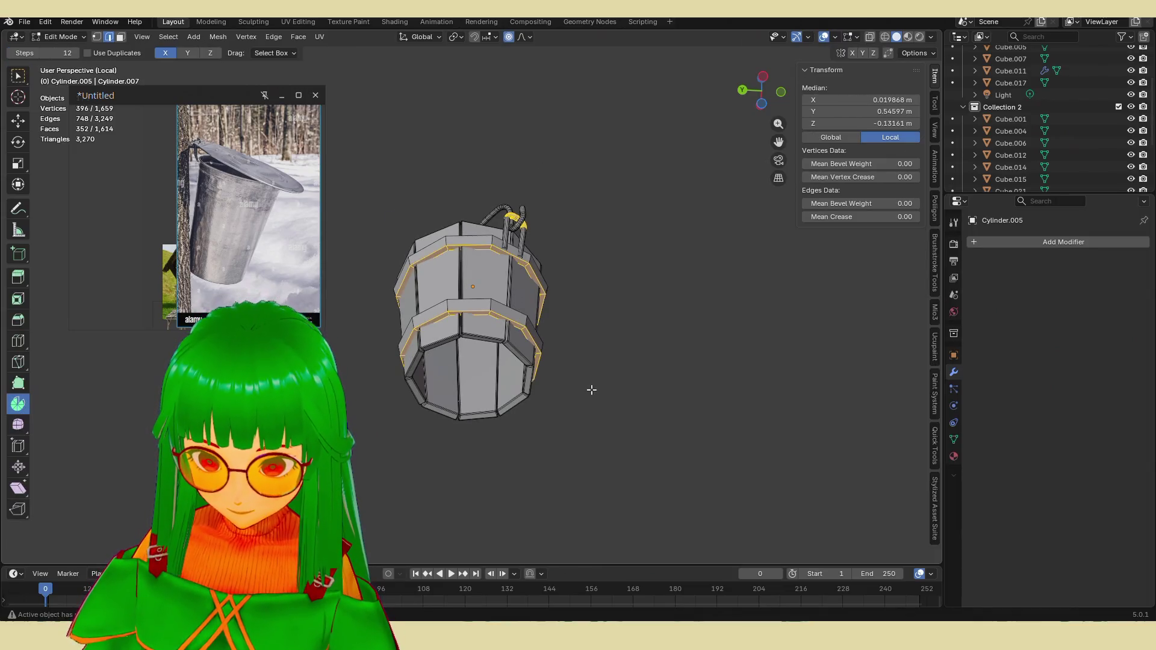
Step: Add a cylinder, shrink it to a small disc and move it along Y over the bucket
middle_click_drag(557, 373, 551, 392)
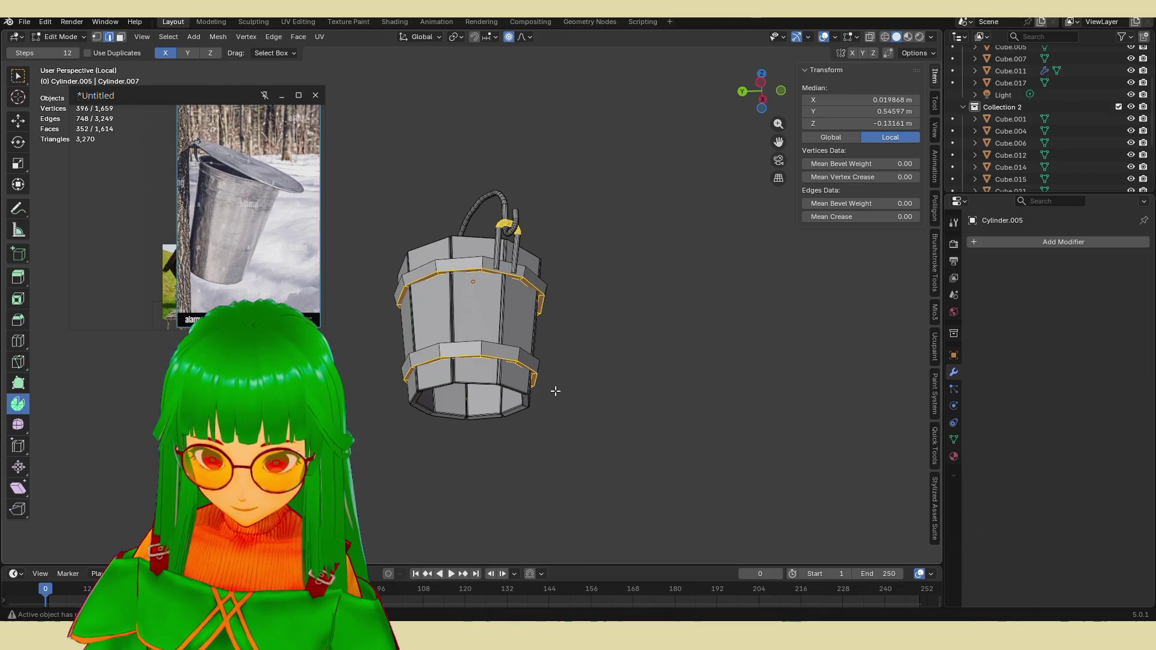
key("shift+a")
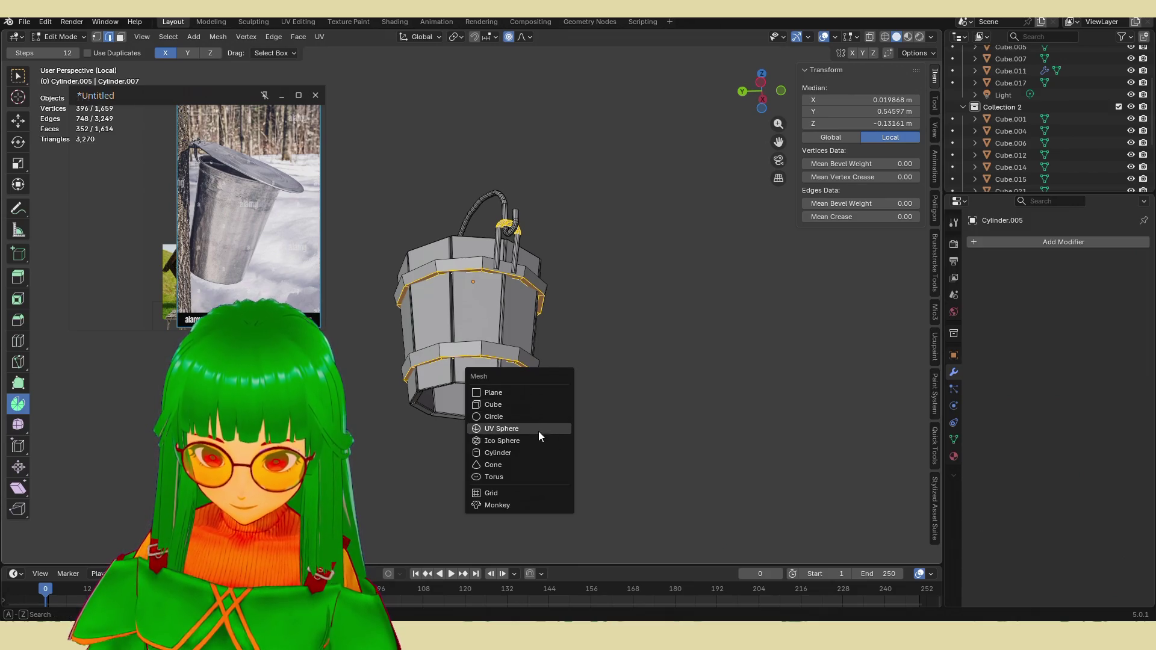
left_click(497, 452)
scroll(542, 421, "down", 8)
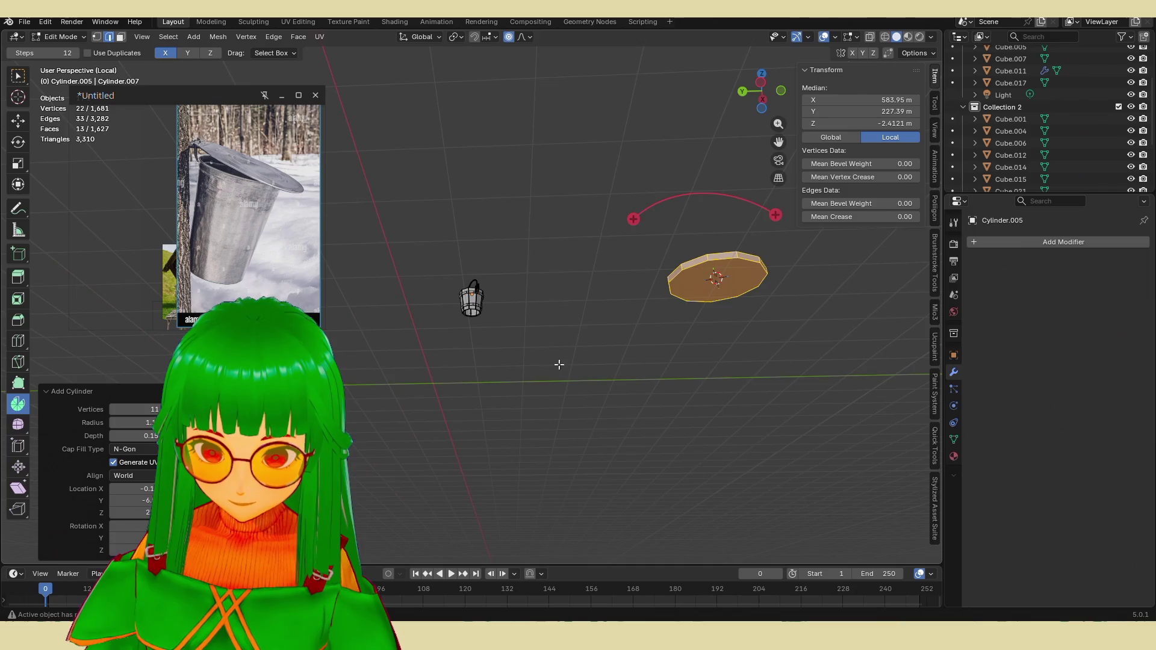
key("s")
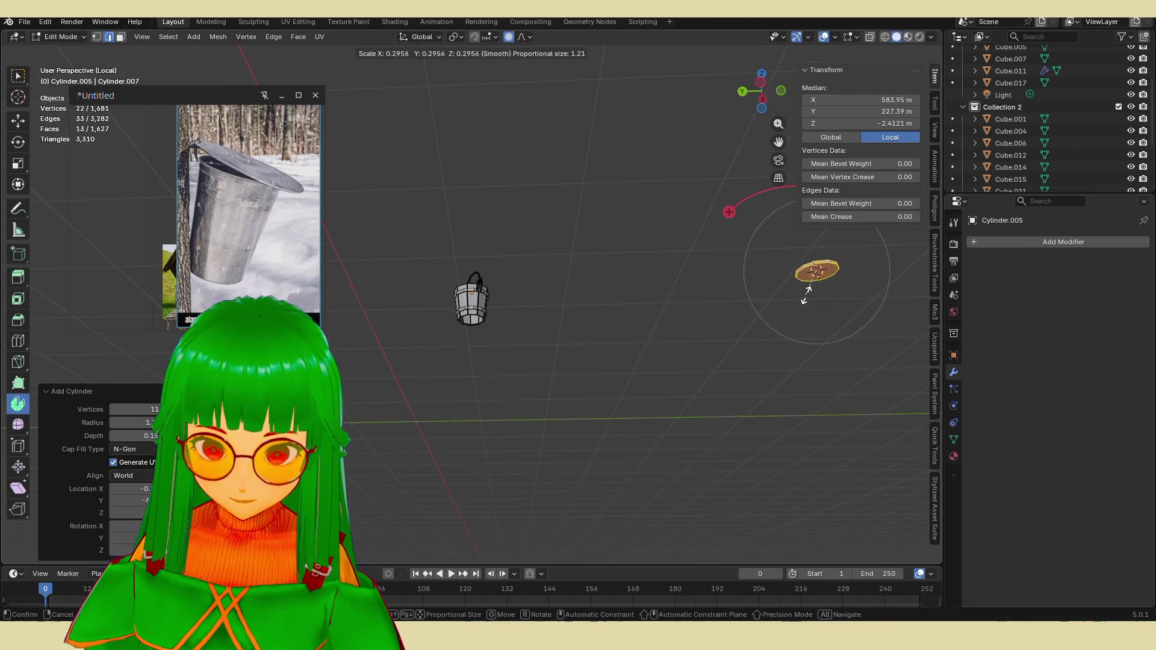
left_click(810, 291)
key("g")
key("y")
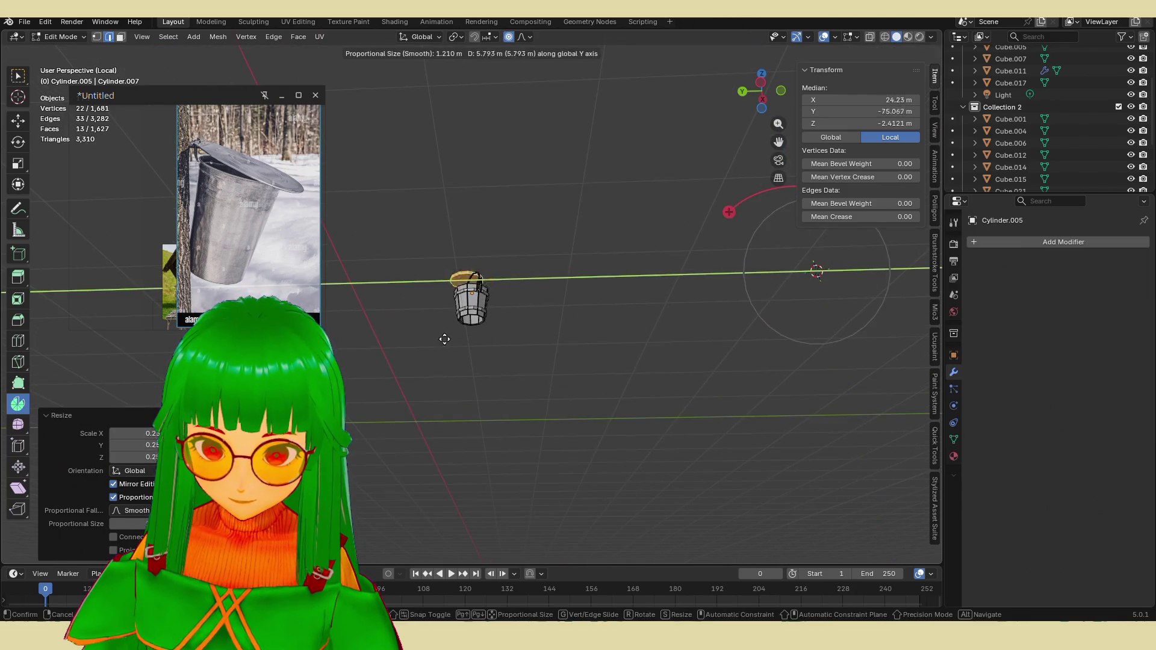
left_click(468, 344)
mouse_move(467, 345)
middle_mouse_down()
mouse_move(491, 411)
mouse_move(494, 361)
middle_mouse_up()
Step: Move the disc down onto the bucket, discarding two unwanted attempts
key("g")
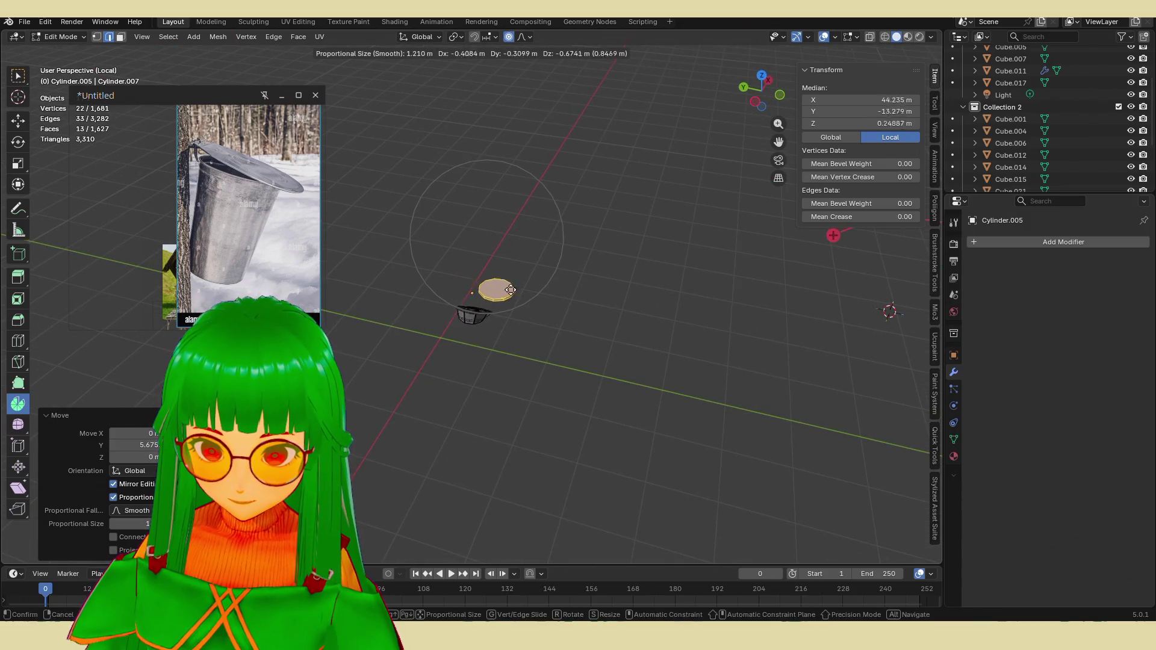
right_click(506, 267)
key("g")
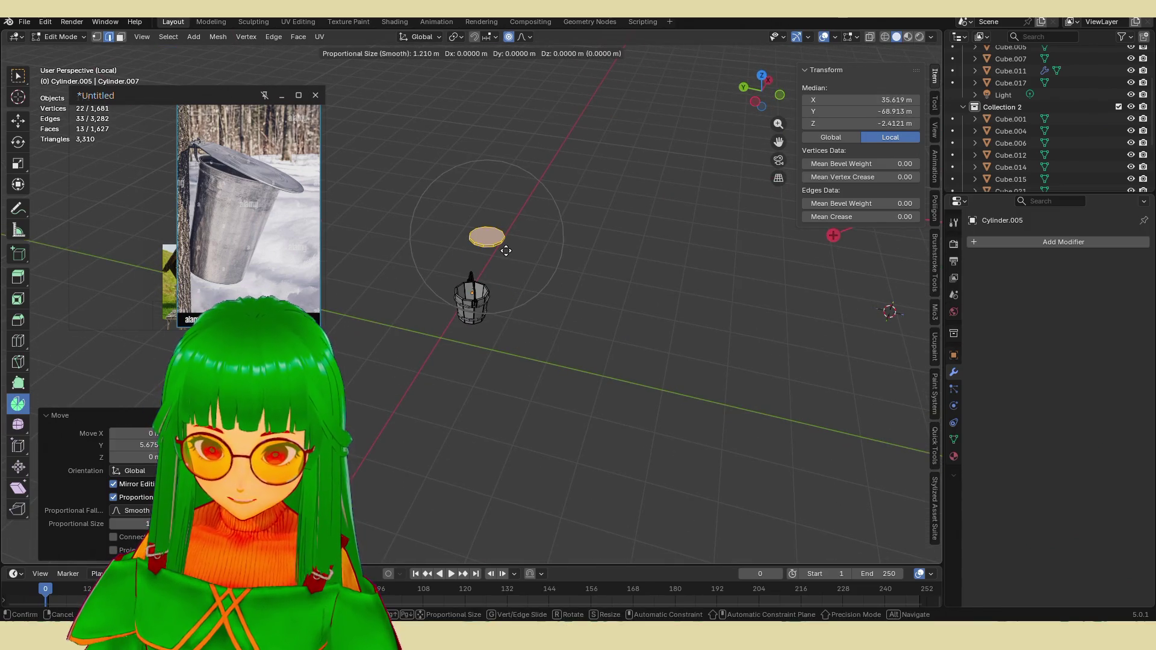
key("Escape")
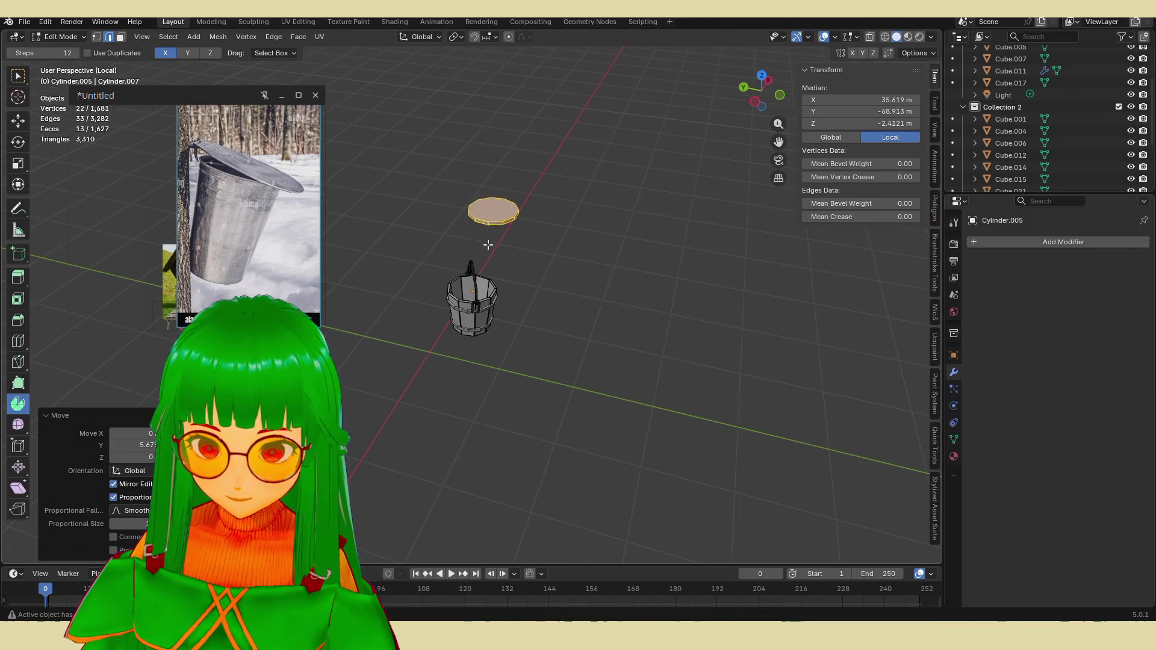
key("g")
left_click(468, 357)
mouse_move(468, 357)
middle_mouse_down()
mouse_move(475, 337)
mouse_move(481, 374)
middle_mouse_up()
scroll(482, 374, "up", 4)
key("g")
left_click(474, 377)
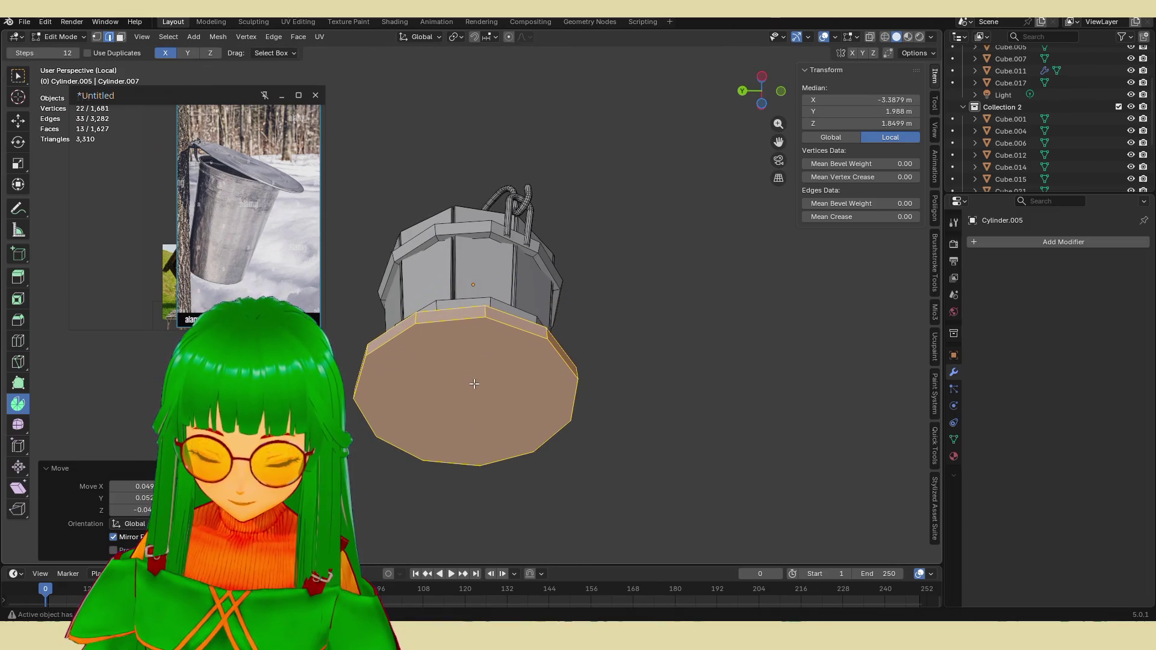
Step: Shrink the disc to the bucket bottom and set its height with an axis-locked move
key("s")
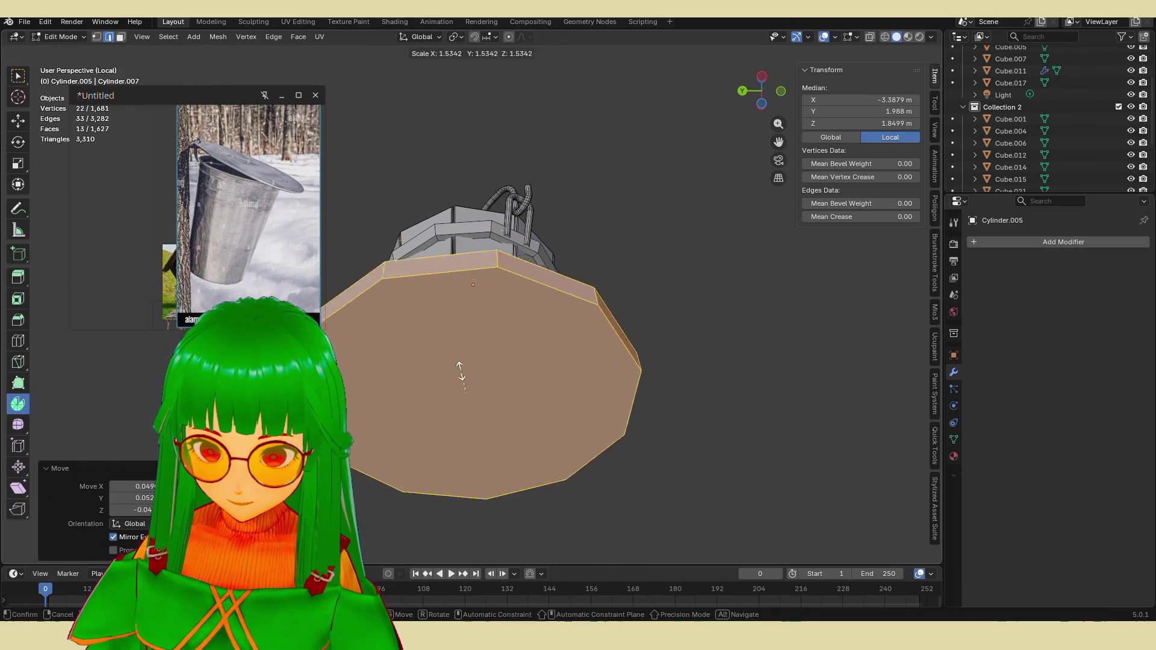
left_click(464, 390)
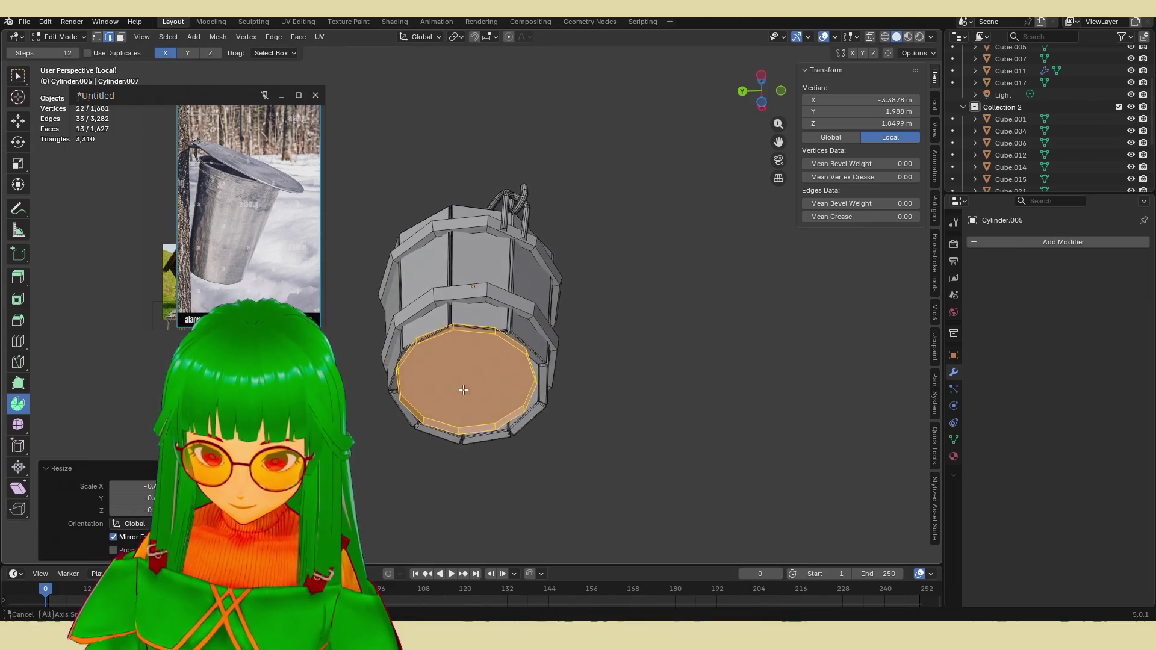
mouse_move(463, 391)
middle_mouse_down()
mouse_move(458, 365)
mouse_move(499, 341)
middle_mouse_up()
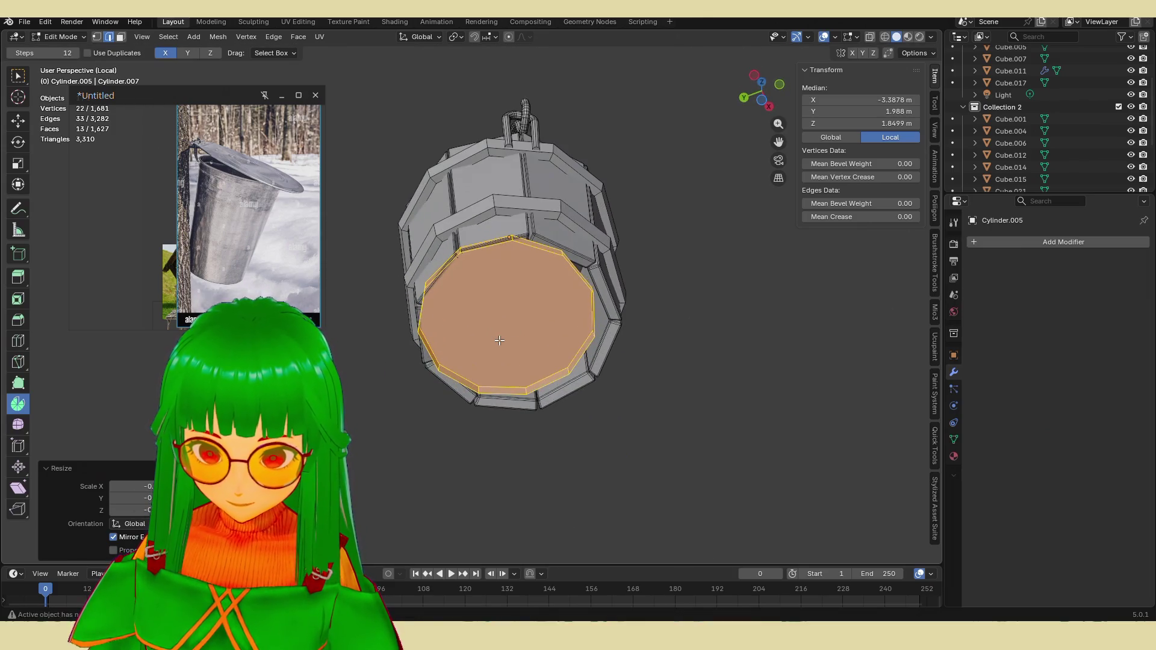
key("g")
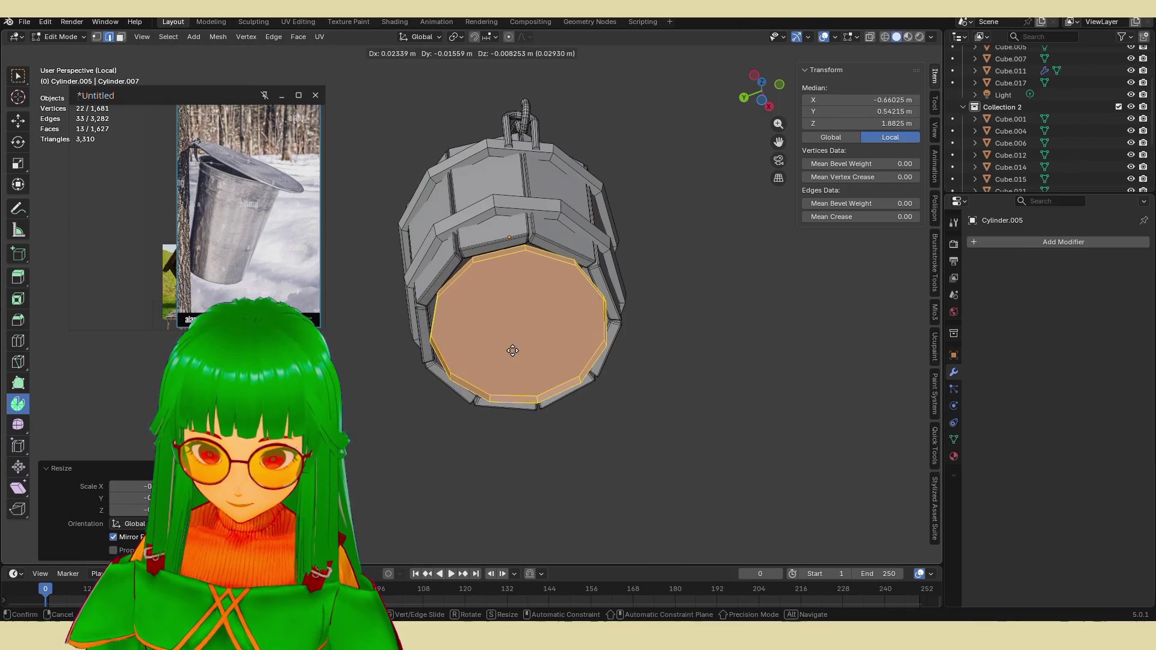
left_click(514, 345)
mouse_move(514, 346)
middle_mouse_down()
mouse_move(530, 384)
mouse_move(574, 316)
middle_mouse_up()
key("g")
key("x")
left_click(540, 380)
Step: Nudge the disc slightly along X, enlarge it a little to fit, and deselect
key("g")
key("x")
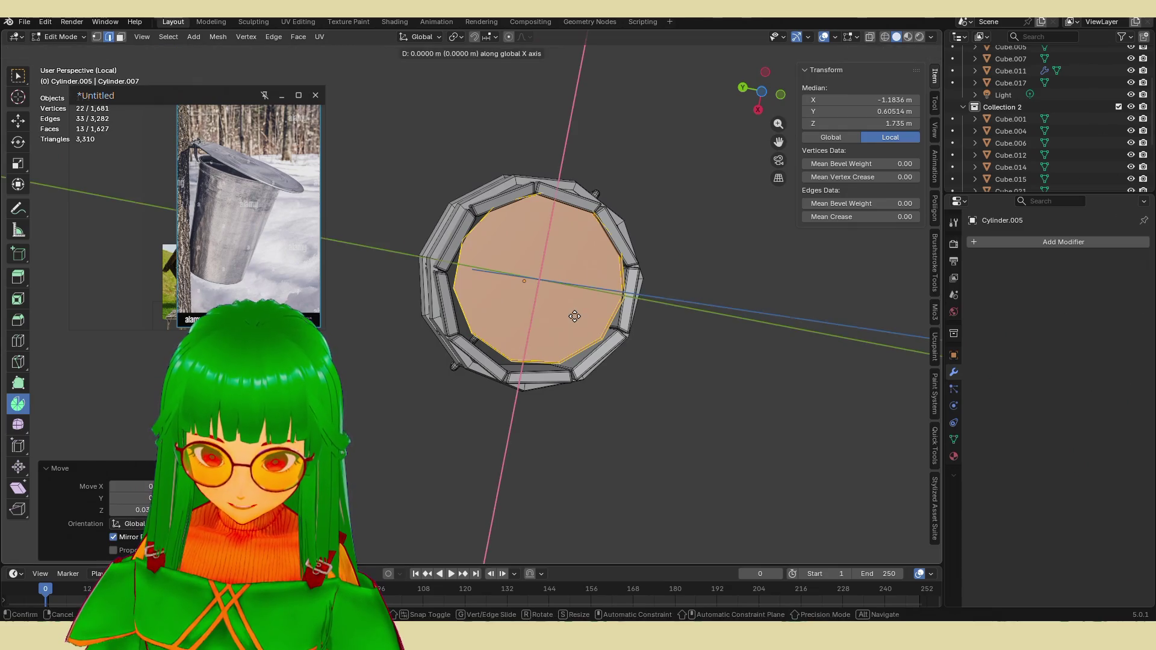
left_click(574, 322)
key("s")
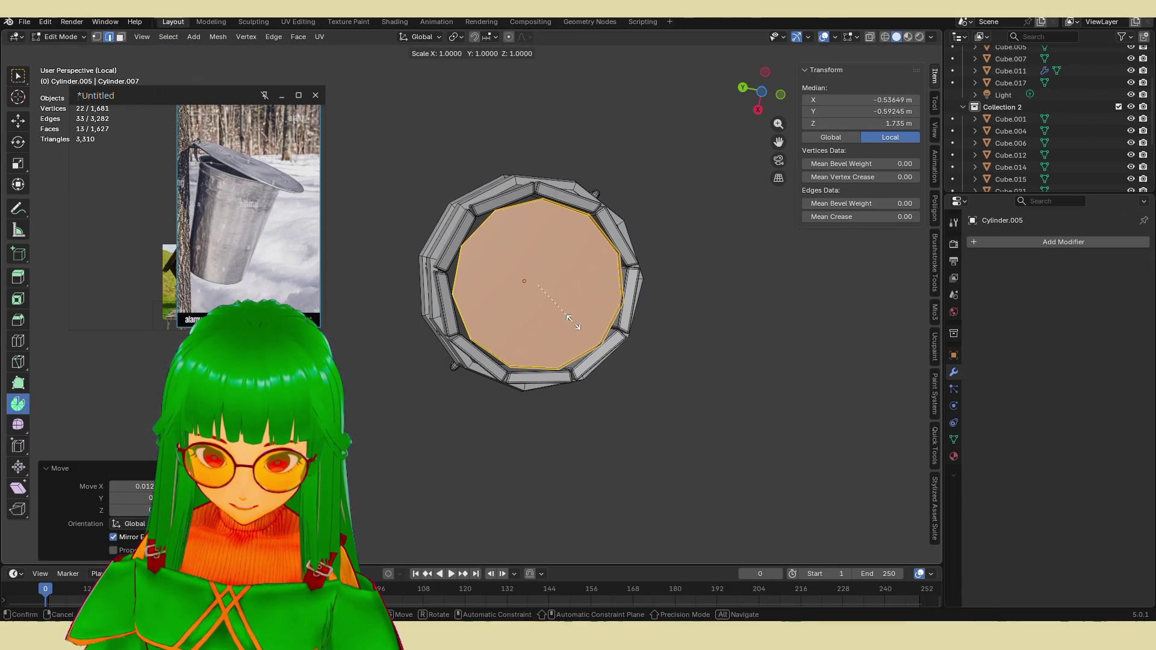
left_click(579, 324)
left_click(645, 380)
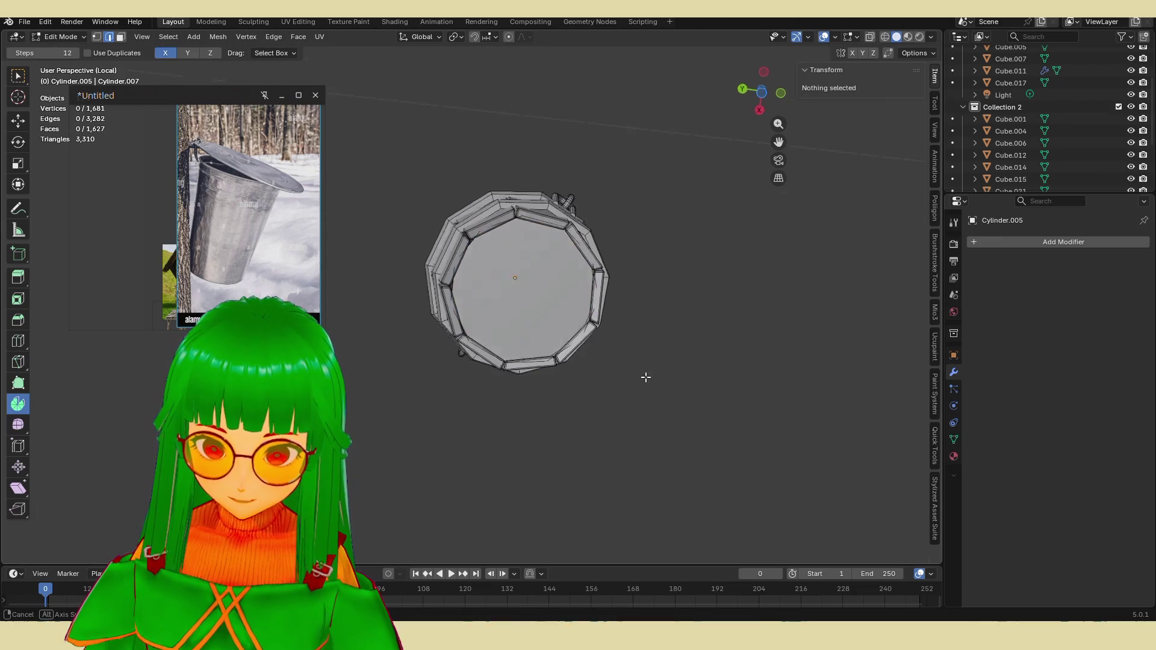
mouse_move(645, 379)
middle_mouse_down()
mouse_move(657, 456)
mouse_move(651, 400)
middle_mouse_up()
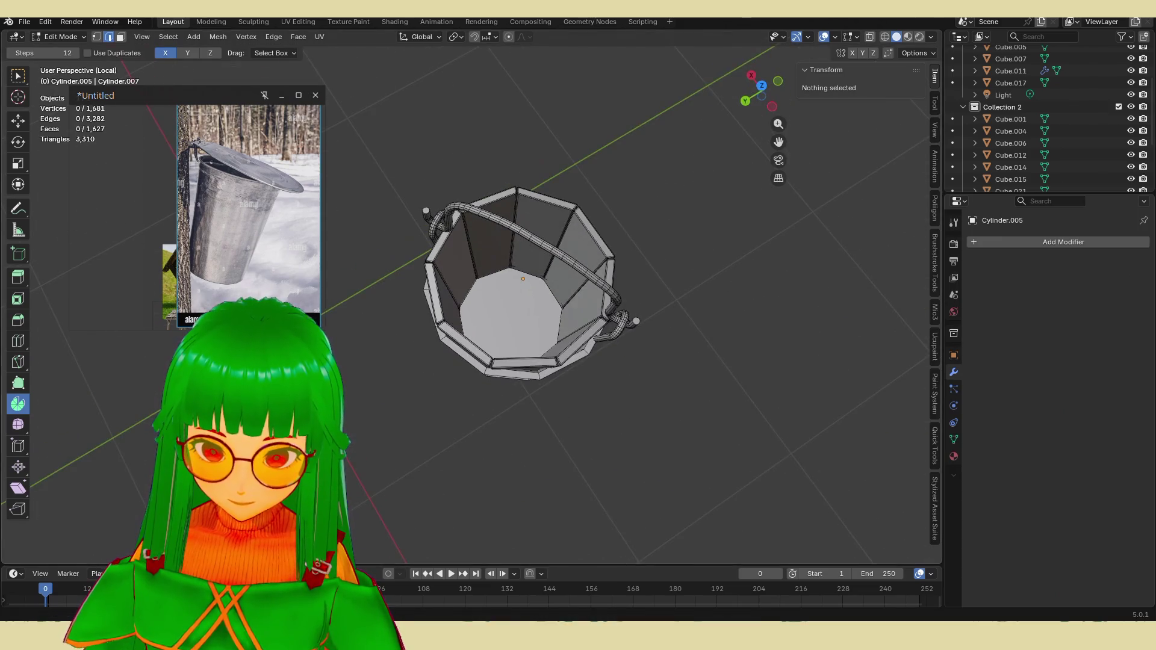
Step: Select the bucket's handle faces in face select mode
mouse_move(630, 183)
middle_mouse_down()
mouse_move(633, 175)
mouse_move(692, 229)
middle_mouse_up()
scroll(633, 175, "up", 3)
key("a")
key("alt+a")
middle_click_drag(671, 277, 676, 316)
scroll(676, 316, "up", 3)
left_click(711, 315)
key("a")
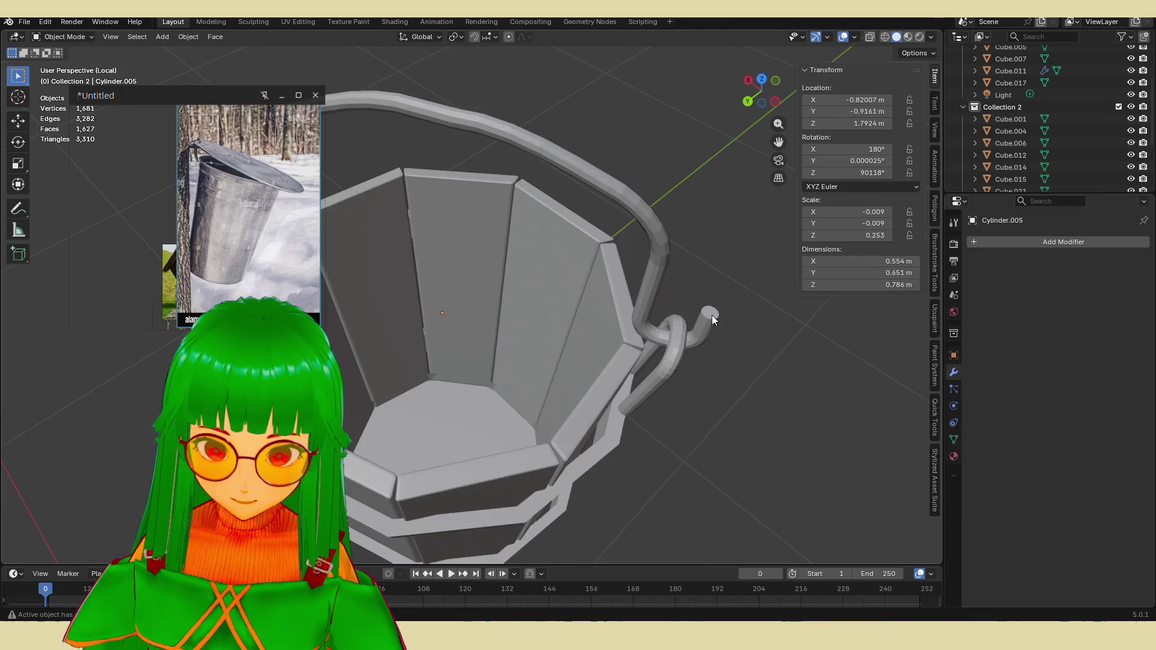
key("ctrl+z")
key("3")
left_click(712, 314)
middle_click_drag(711, 314, 475, 274)
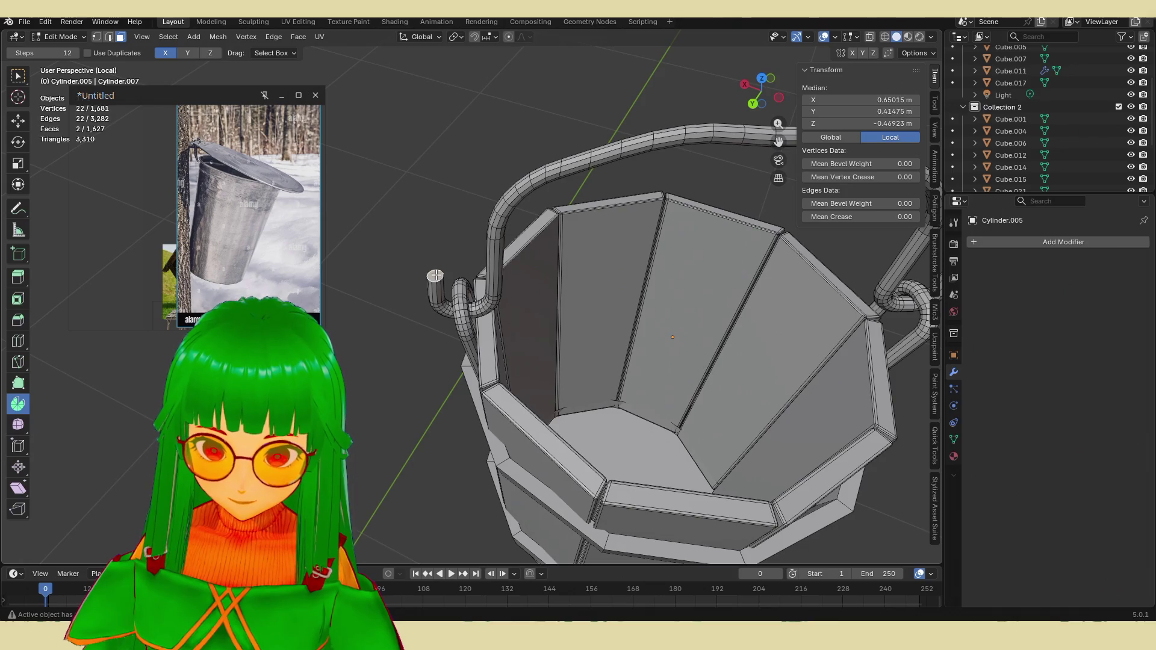
Step: Hide the reference image window and try Face > Wireframe on the handle, then undo it
left_click(271, 37)
mouse_move(293, 34)
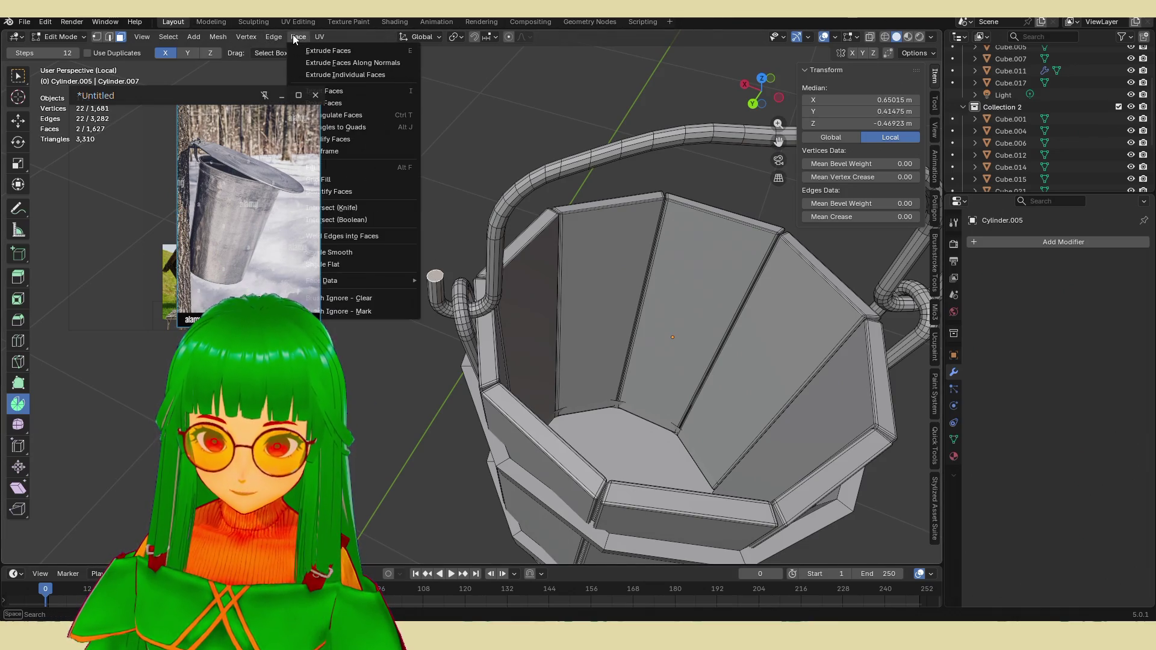
left_click(281, 95)
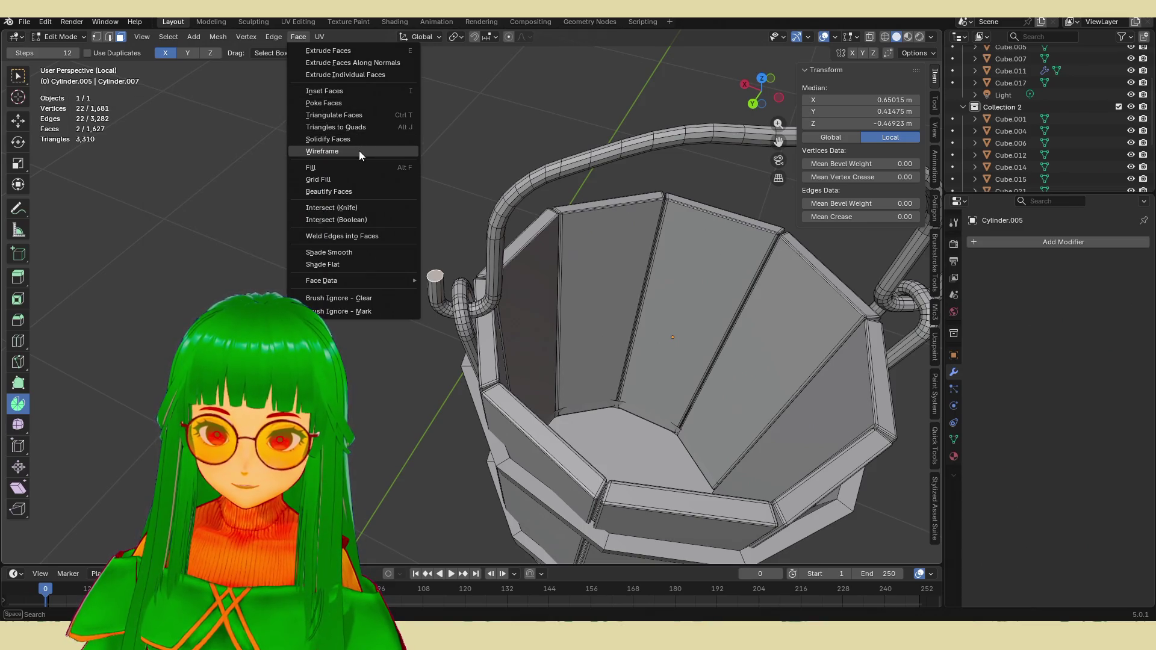
left_click(359, 151)
scroll(448, 212, "up", 5)
mouse_move(448, 211)
middle_mouse_down()
mouse_move(452, 266)
mouse_move(503, 326)
middle_mouse_up()
scroll(452, 266, "up", 3)
key("ctrl+z")
key("ctrl+z")
scroll(489, 297, "down", 5)
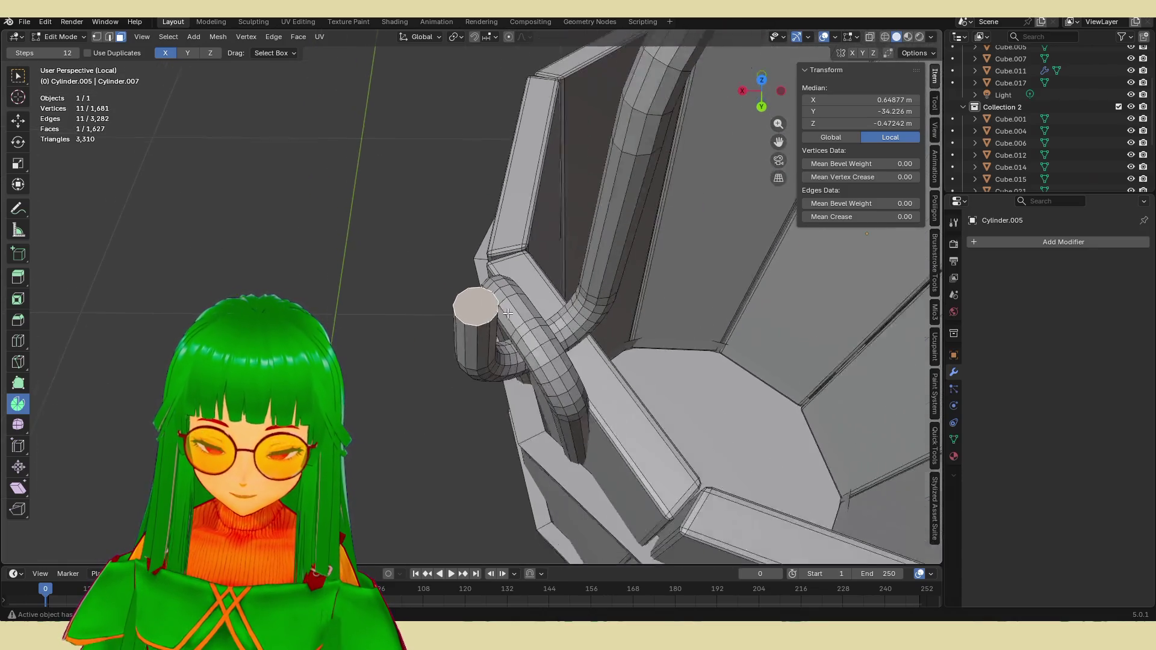
Step: Return to Object Mode, exit Local View to show the whole well, and save waterweel.blend
key("Tab")
scroll(481, 301, "down", 5)
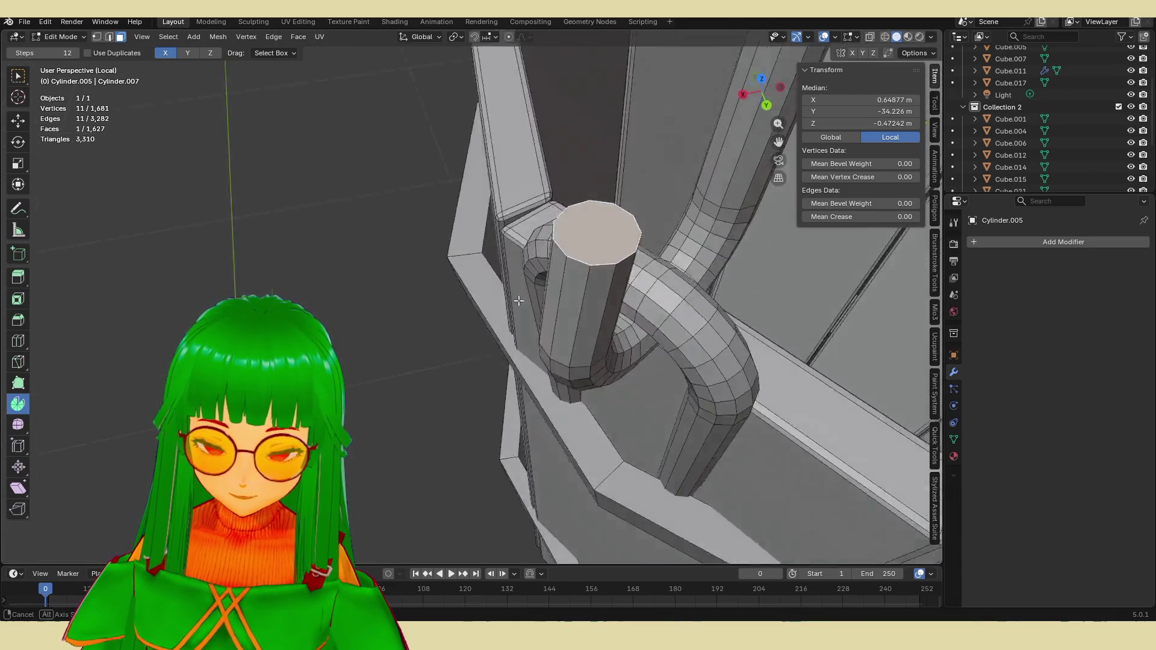
mouse_move(481, 300)
middle_mouse_down()
mouse_move(638, 252)
mouse_move(604, 232)
mouse_move(568, 262)
mouse_move(611, 283)
mouse_move(596, 287)
middle_mouse_up()
key("KP_Divide")
mouse_move(647, 389)
middle_mouse_down()
mouse_move(609, 296)
mouse_move(651, 304)
mouse_move(645, 364)
mouse_move(678, 356)
mouse_move(614, 323)
mouse_move(576, 327)
mouse_move(664, 333)
mouse_move(612, 302)
middle_mouse_up()
key("ctrl+s")
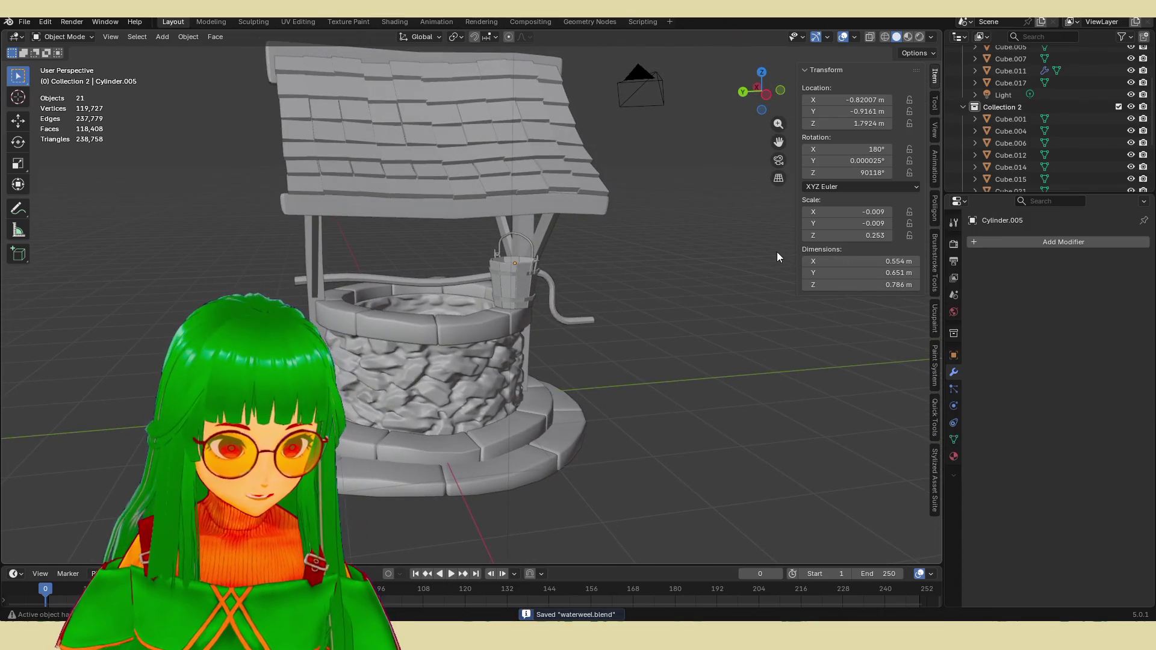
middle_click_drag(760, 251, 625, 322)
left_click(461, 407)
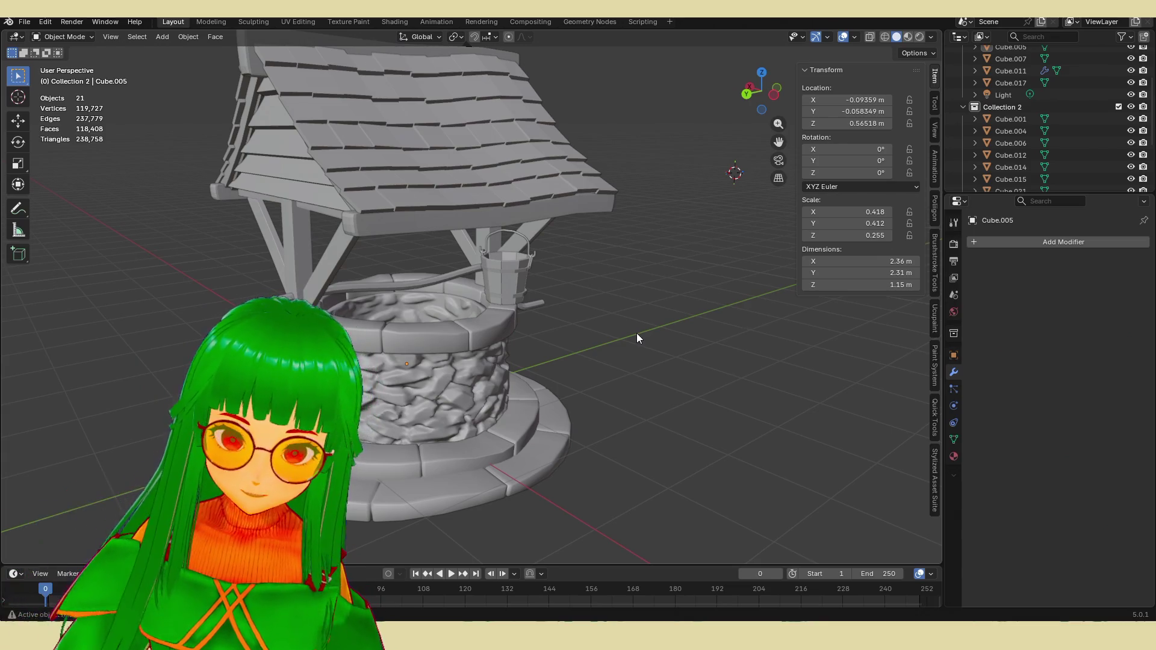
middle_click_drag(638, 333, 617, 327)
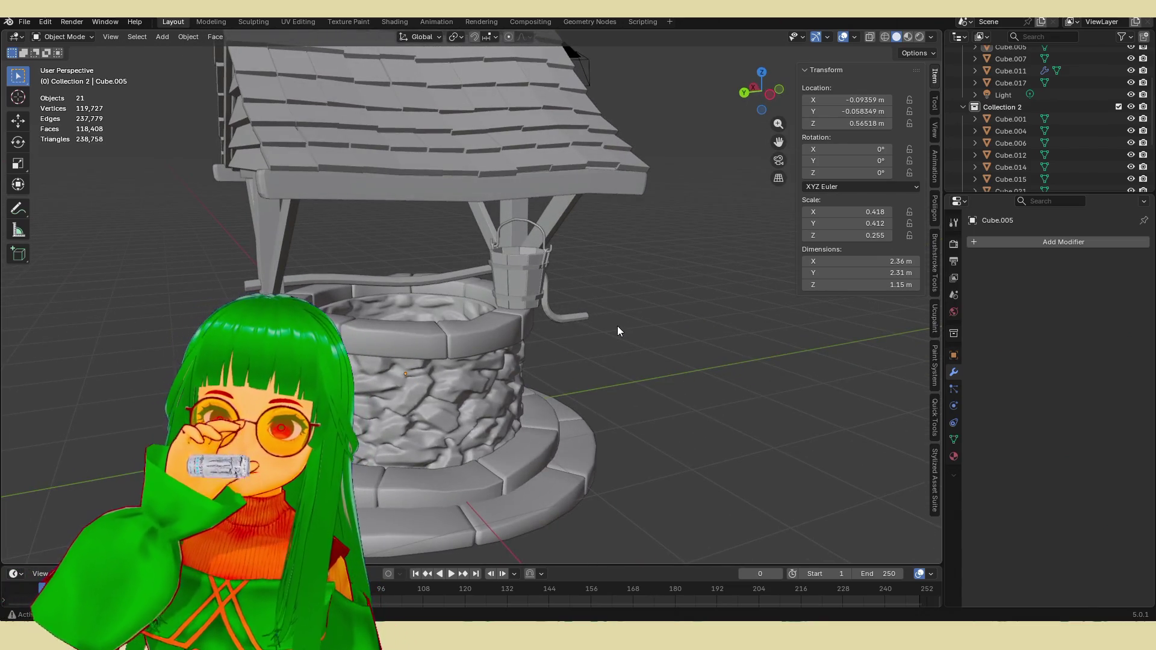
key("ctrl+s")
scroll(618, 330, "down", 3)
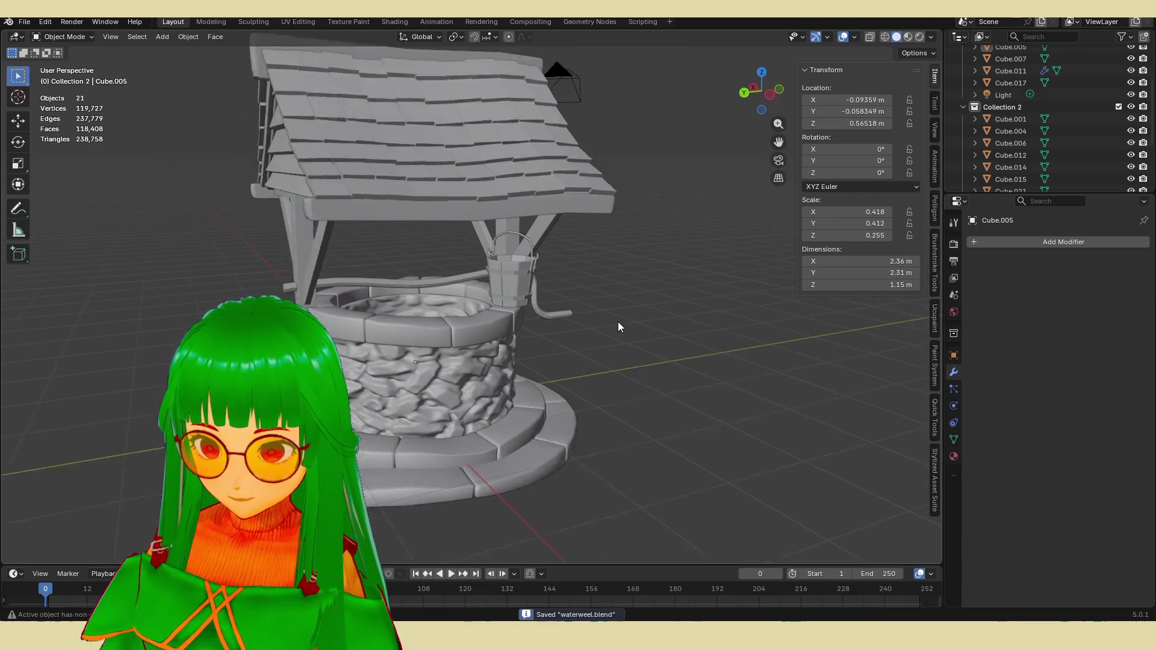
mouse_move(618, 325)
middle_mouse_down()
mouse_move(604, 308)
mouse_move(434, 304)
mouse_move(392, 363)
mouse_move(558, 346)
mouse_move(576, 313)
mouse_move(645, 311)
middle_mouse_up()
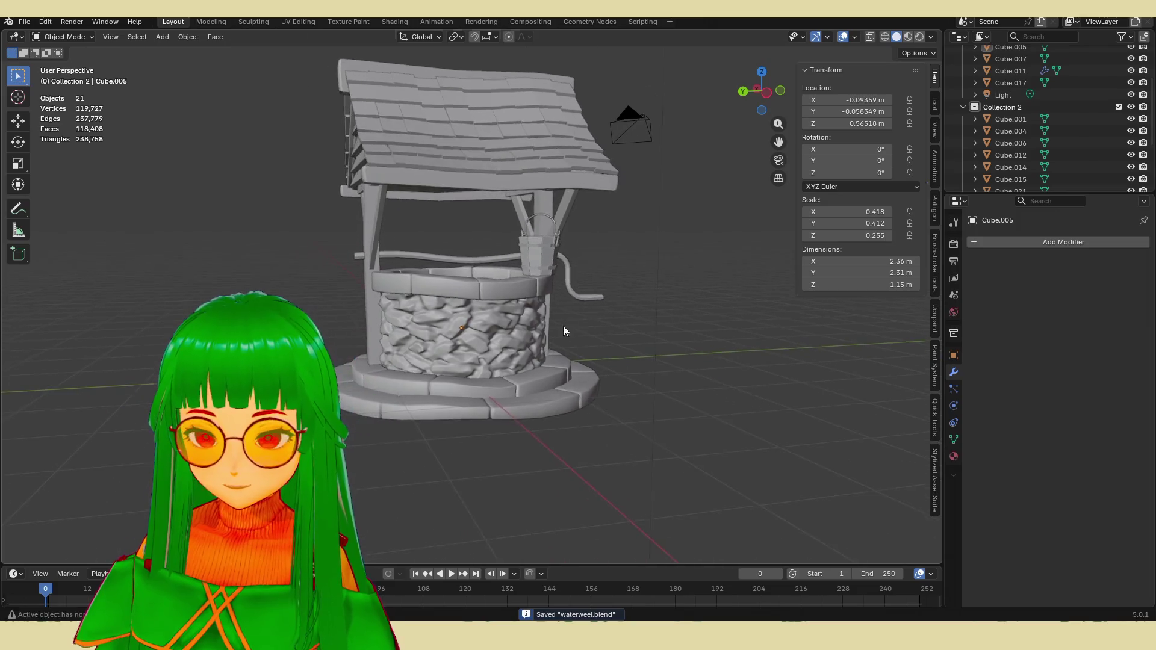
scroll(562, 327, "up", 3)
left_click(530, 350)
scroll(530, 350, "up", 2)
scroll(519, 362, "down", 3)
scroll(524, 353, "down", 2)
middle_click_drag(524, 353, 526, 367)
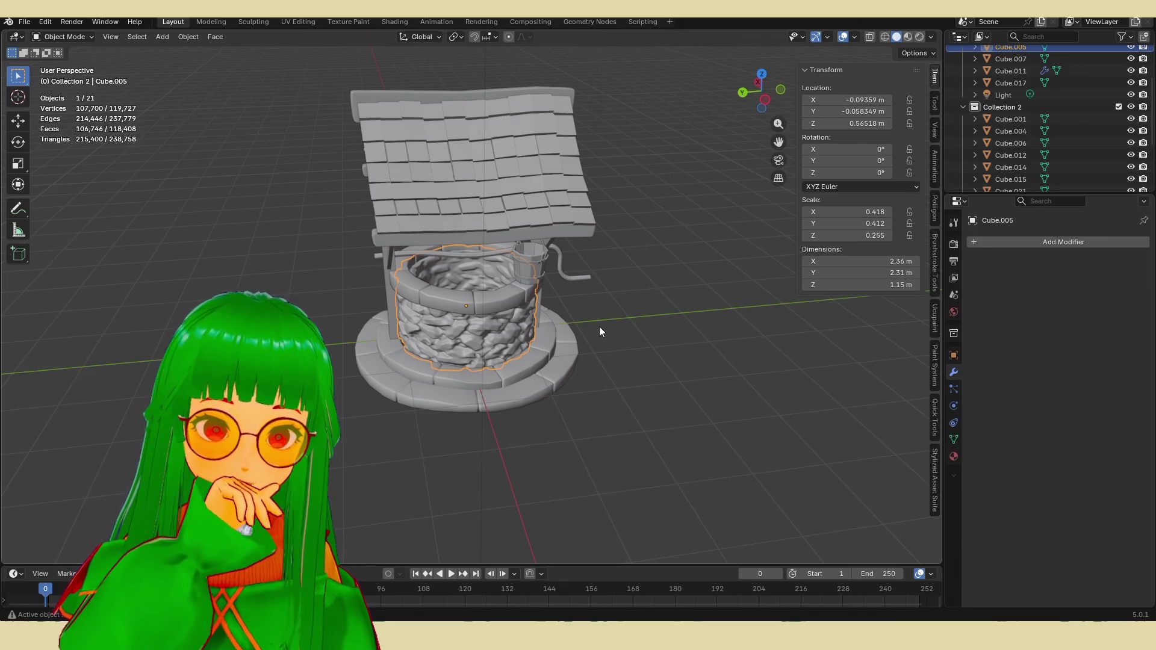
scroll(536, 297, "up", 2)
mouse_move(535, 329)
middle_mouse_down()
mouse_move(537, 312)
mouse_move(559, 302)
middle_mouse_up()
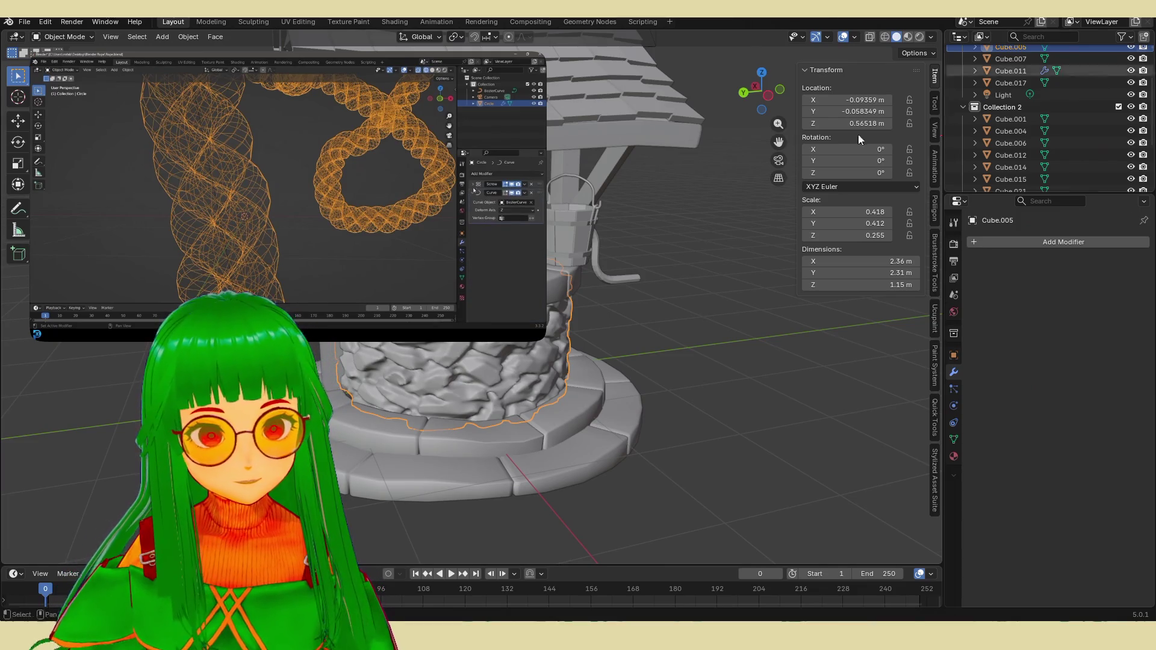
mouse_move(530, 327)
left_mouse_down()
mouse_move(416, 265)
mouse_move(330, 240)
left_mouse_up()
mouse_move(330, 239)
middle_mouse_down()
mouse_move(346, 256)
mouse_move(563, 303)
middle_mouse_up()
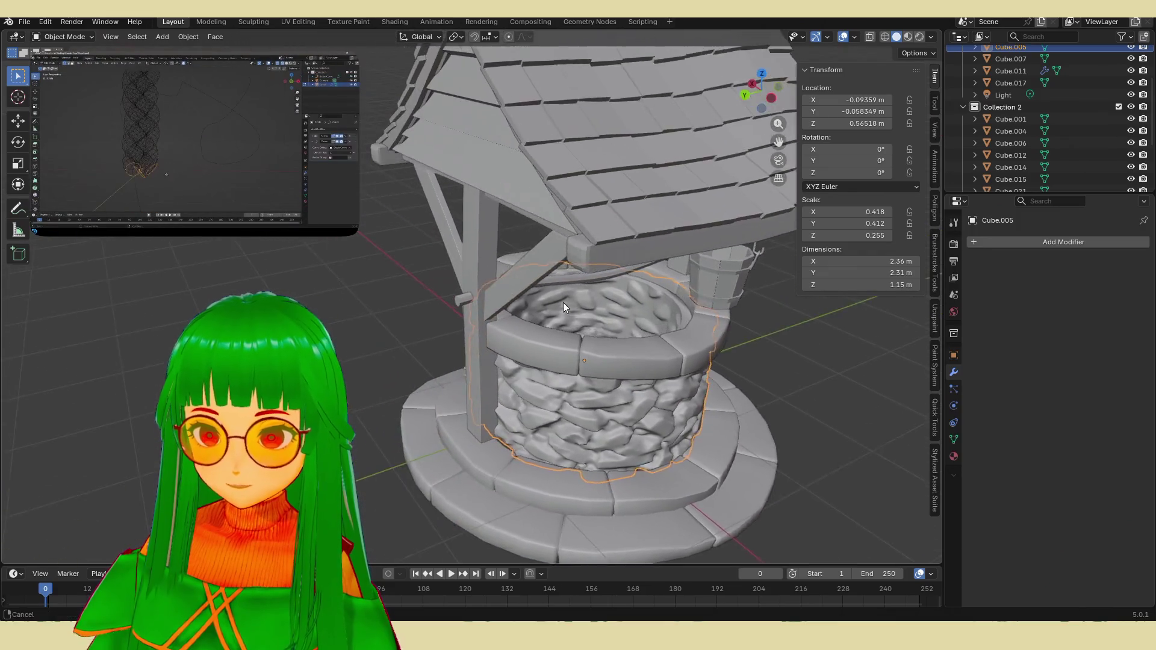
scroll(541, 315, "up", 5)
left_click_drag(350, 237, 405, 262)
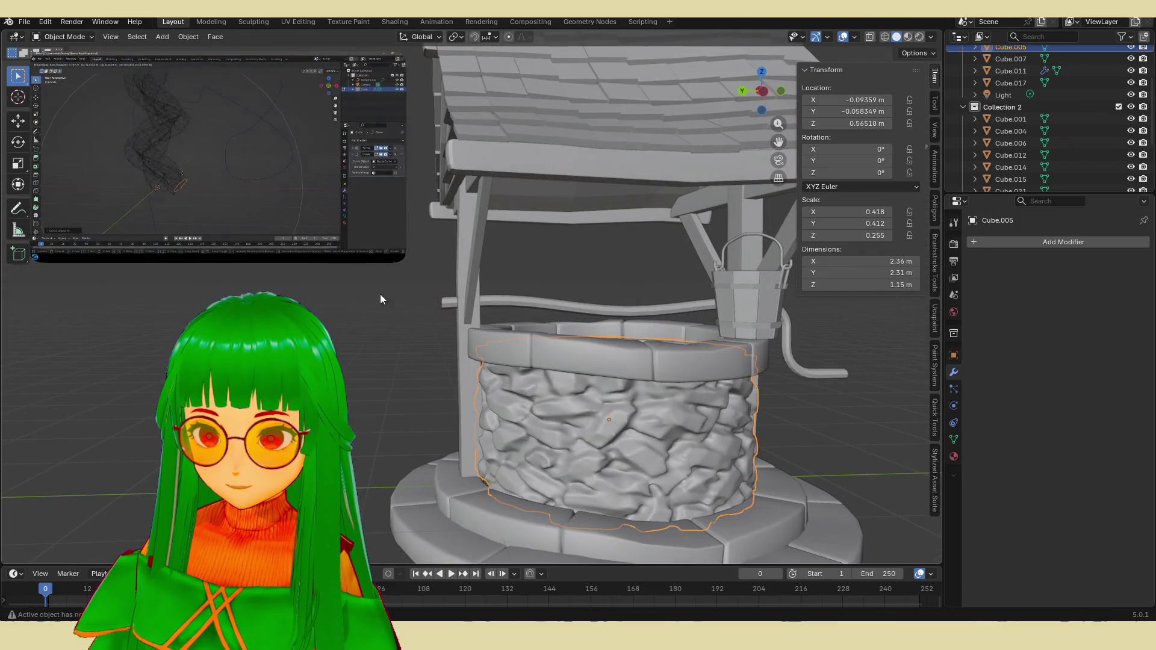
left_click(381, 294)
mouse_move(380, 293)
middle_mouse_down()
mouse_move(387, 322)
mouse_move(419, 335)
mouse_move(537, 333)
middle_mouse_up()
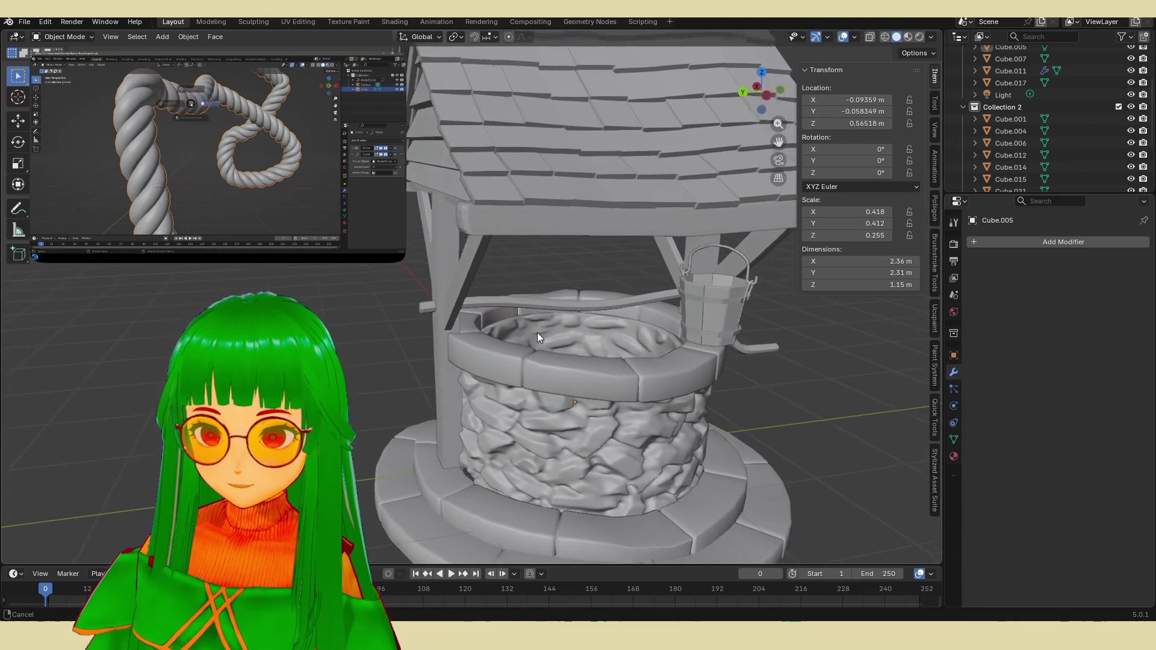
scroll(525, 335, "up", 3)
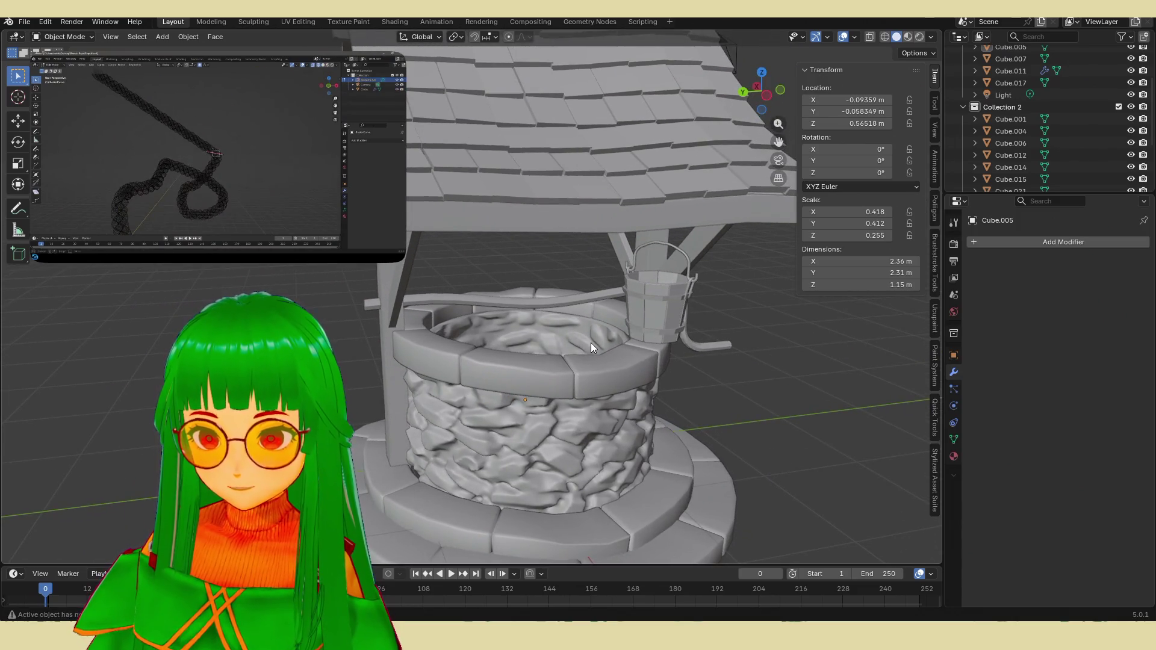
mouse_move(596, 344)
middle_mouse_down()
mouse_move(613, 359)
mouse_move(602, 331)
mouse_move(580, 367)
mouse_move(582, 347)
middle_mouse_up()
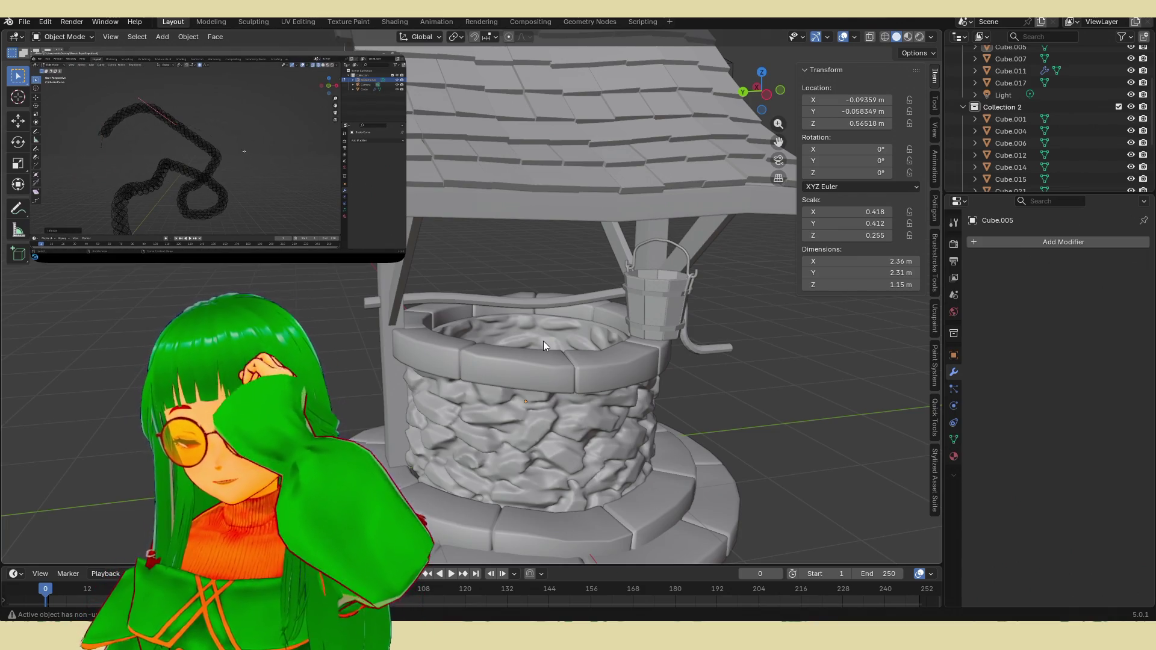
scroll(543, 341, "up", 2)
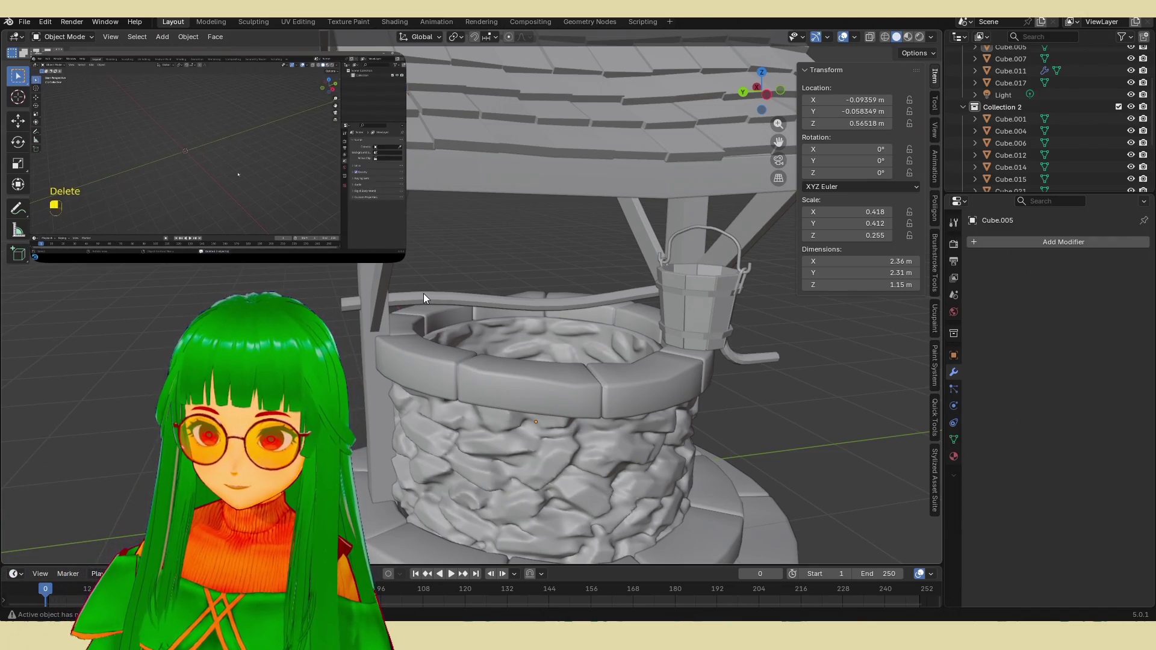
scroll(428, 301, "down", 10)
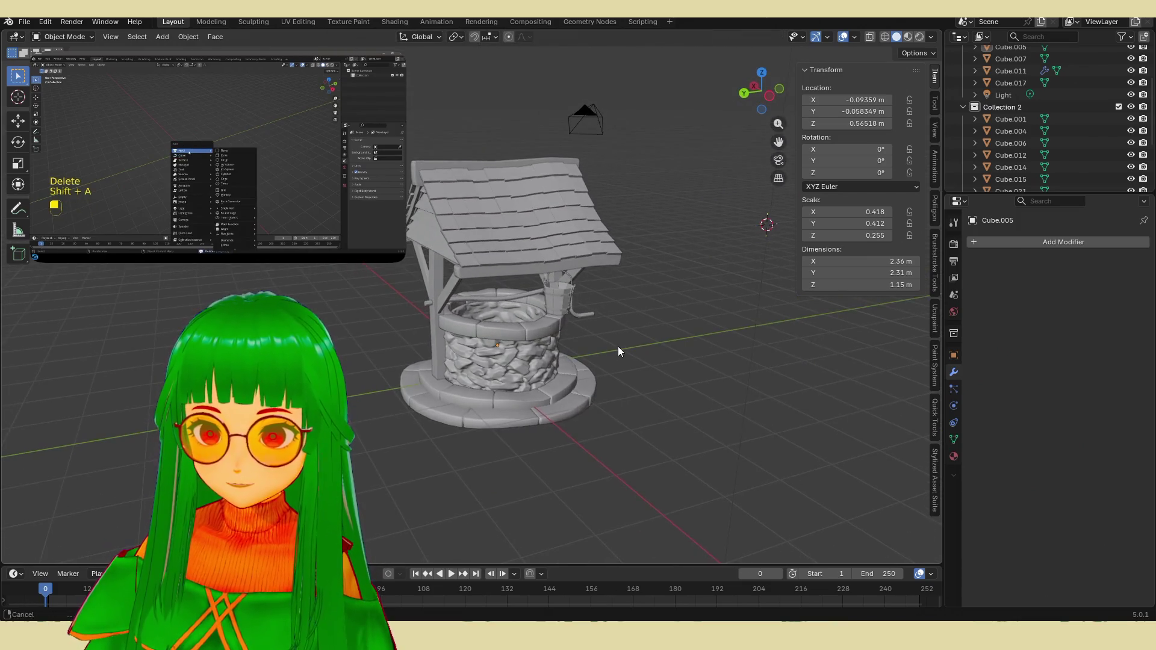
Step: Add a mesh circle with 12 vertices beside the well
scroll(618, 352, "down", 1)
key("shift+a")
mouse_move(682, 375)
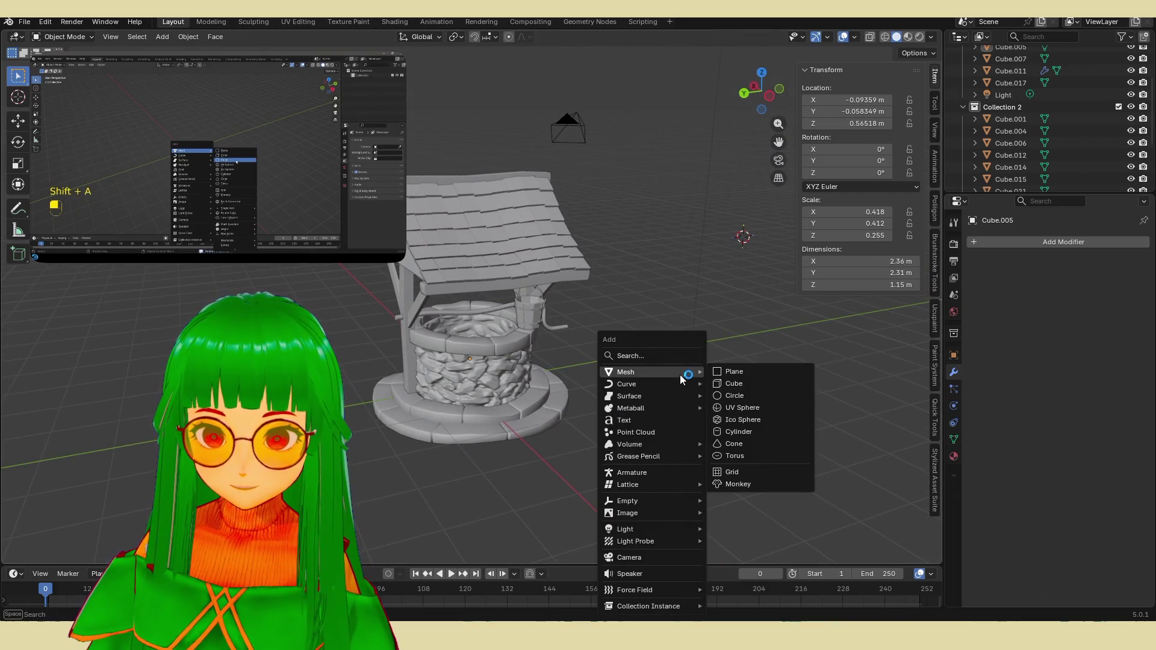
left_click(752, 397)
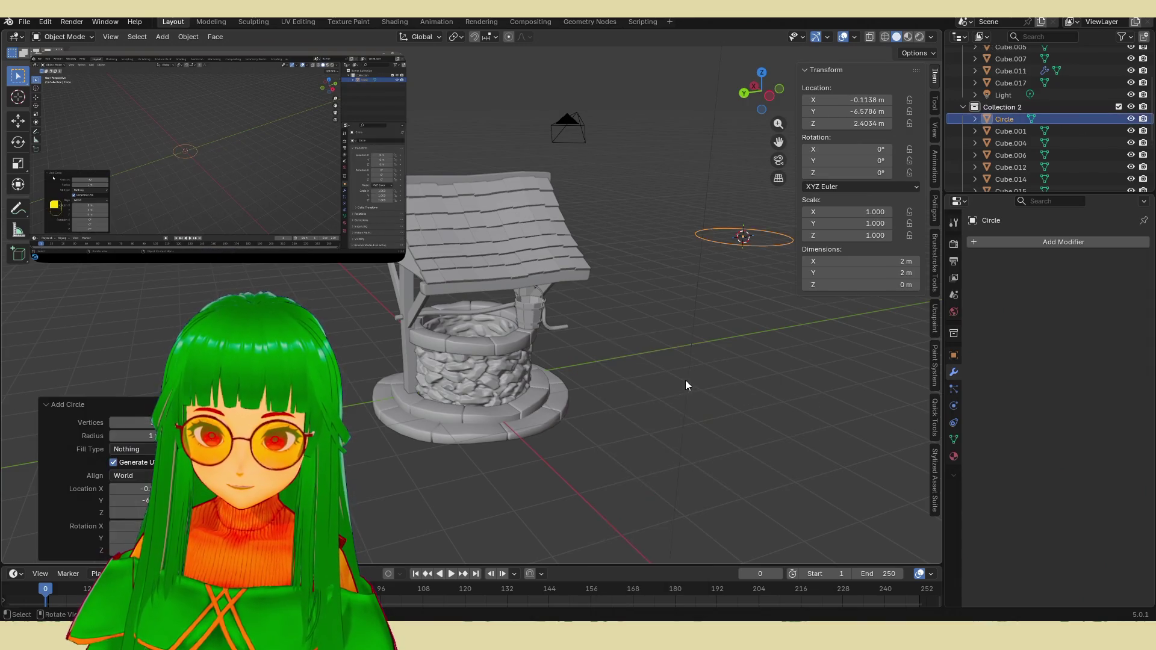
middle_click_drag(677, 377, 487, 434, "shift")
type("12")
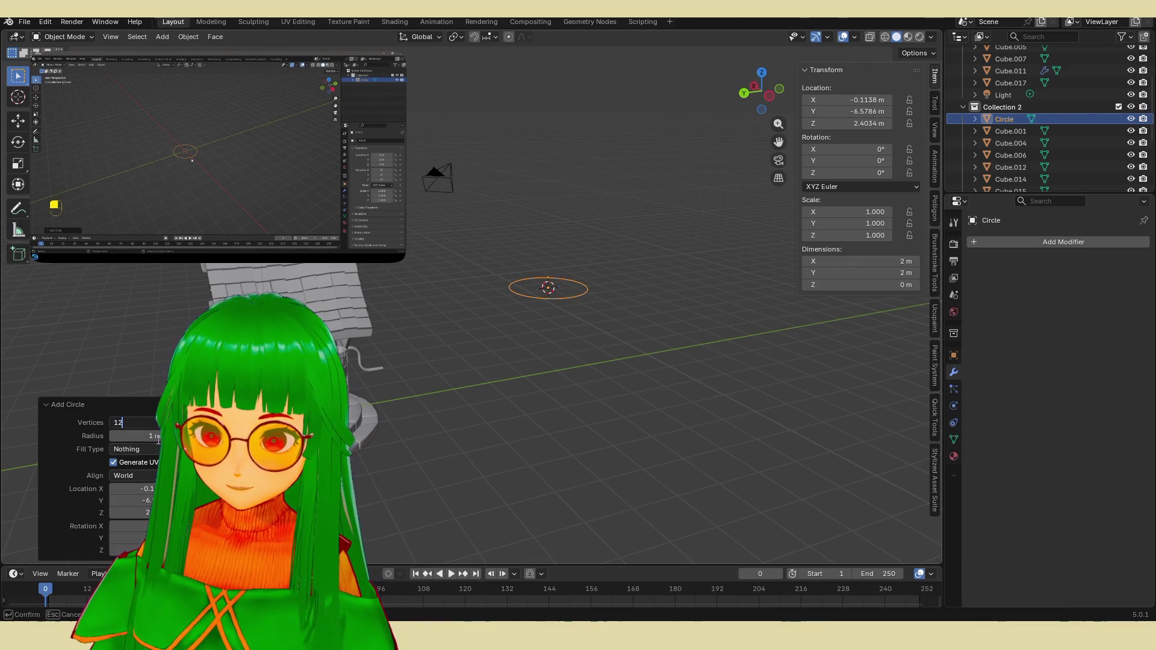
key("Return")
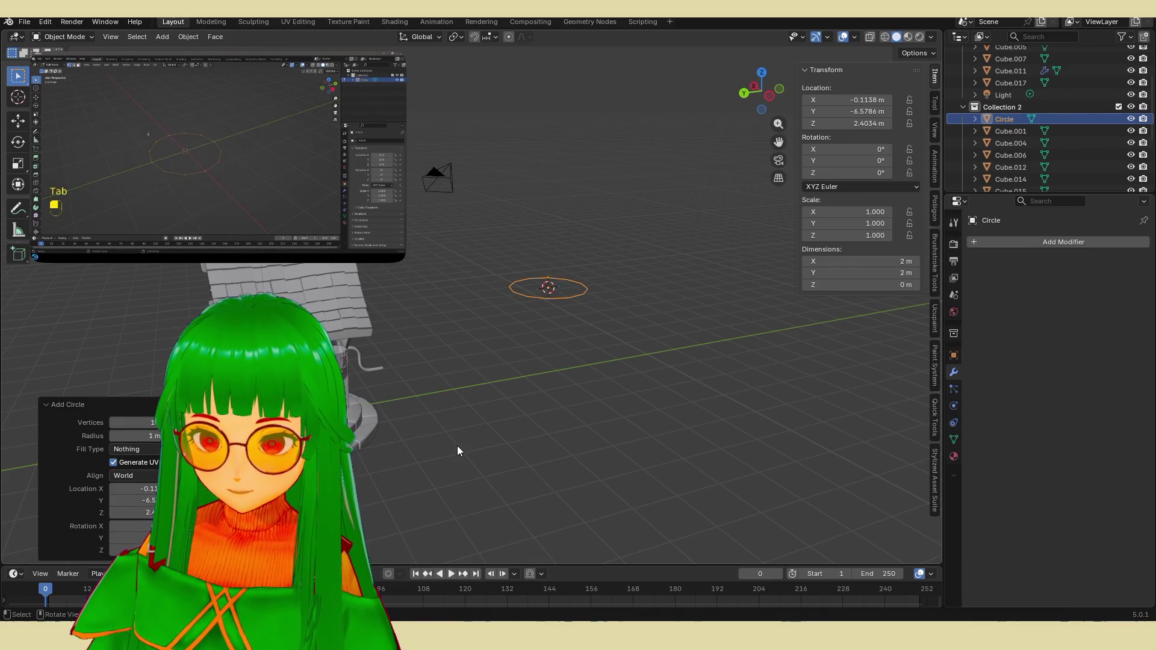
Step: In Edit Mode, move the circle's vertices 2.77 m along Y, keeping it flat
key("Tab")
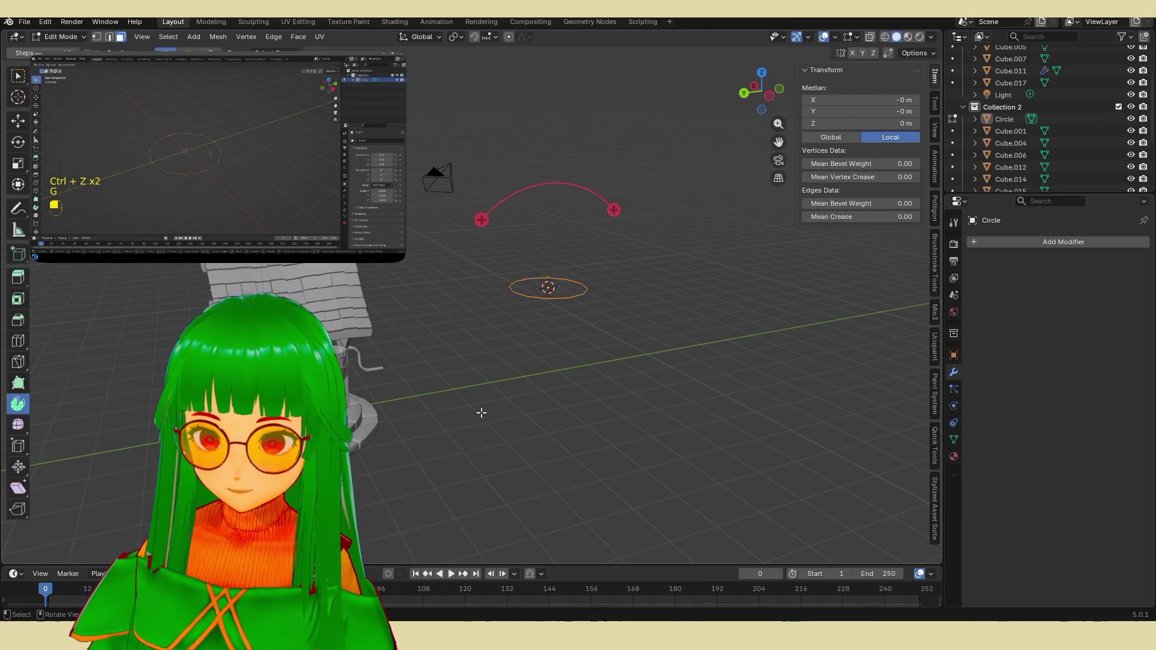
mouse_move(477, 407)
middle_mouse_down()
mouse_move(561, 316)
mouse_move(600, 309)
middle_mouse_up()
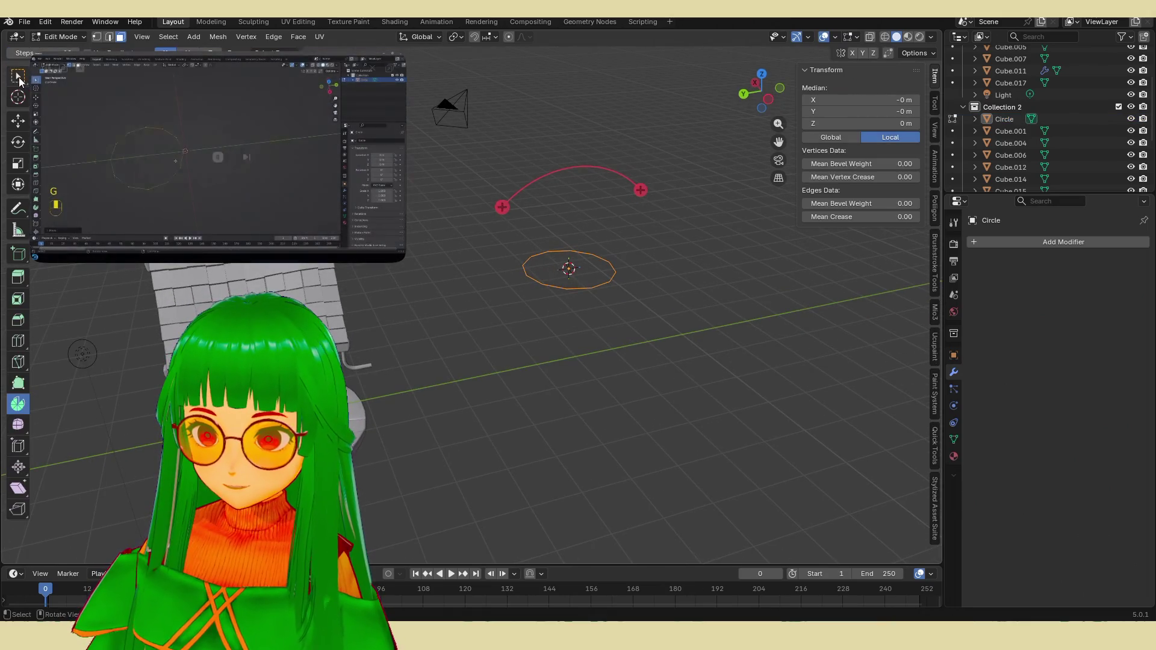
key("w")
key("g")
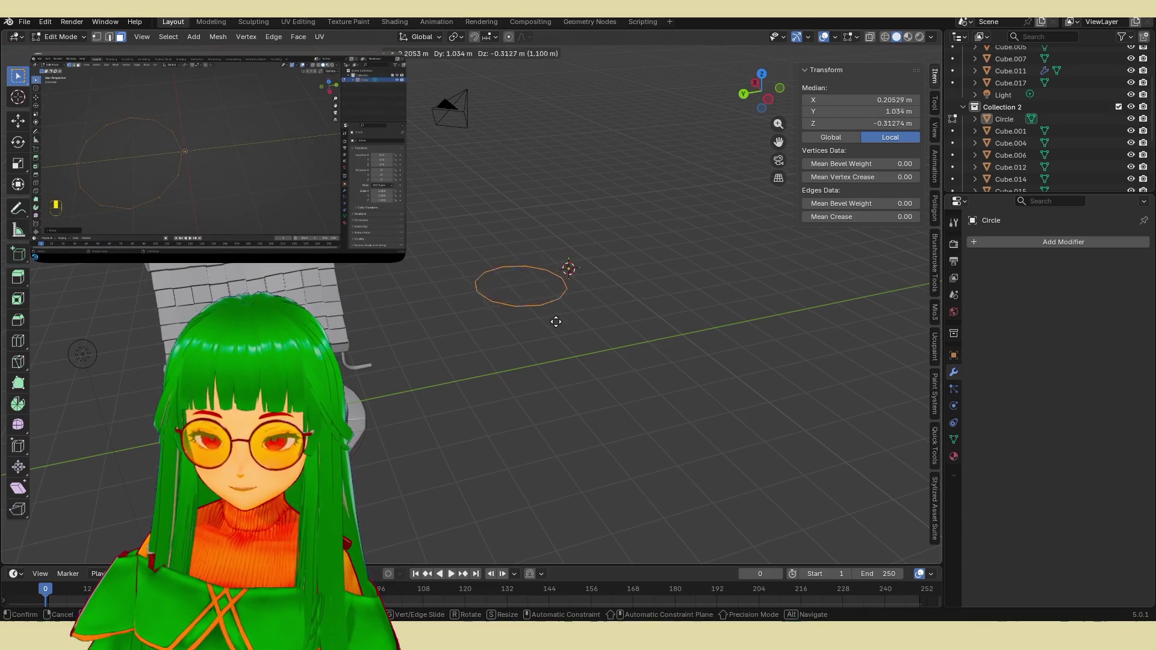
key("y")
left_click(482, 328)
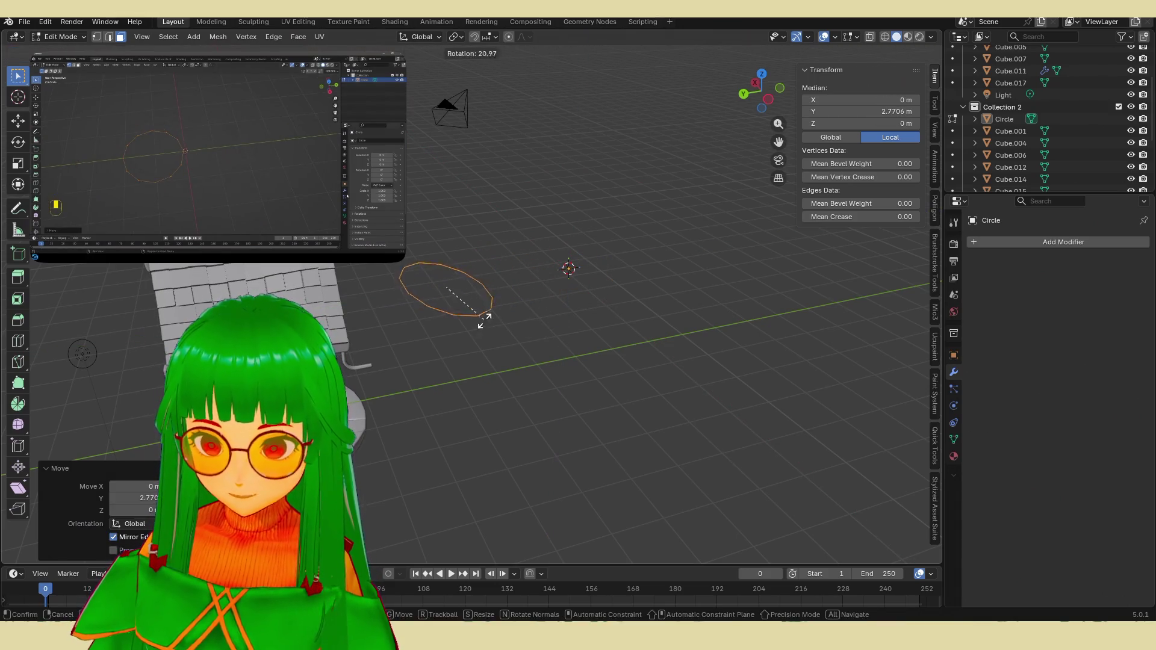
key("r")
key("Escape")
middle_click_drag(482, 275, 483, 263)
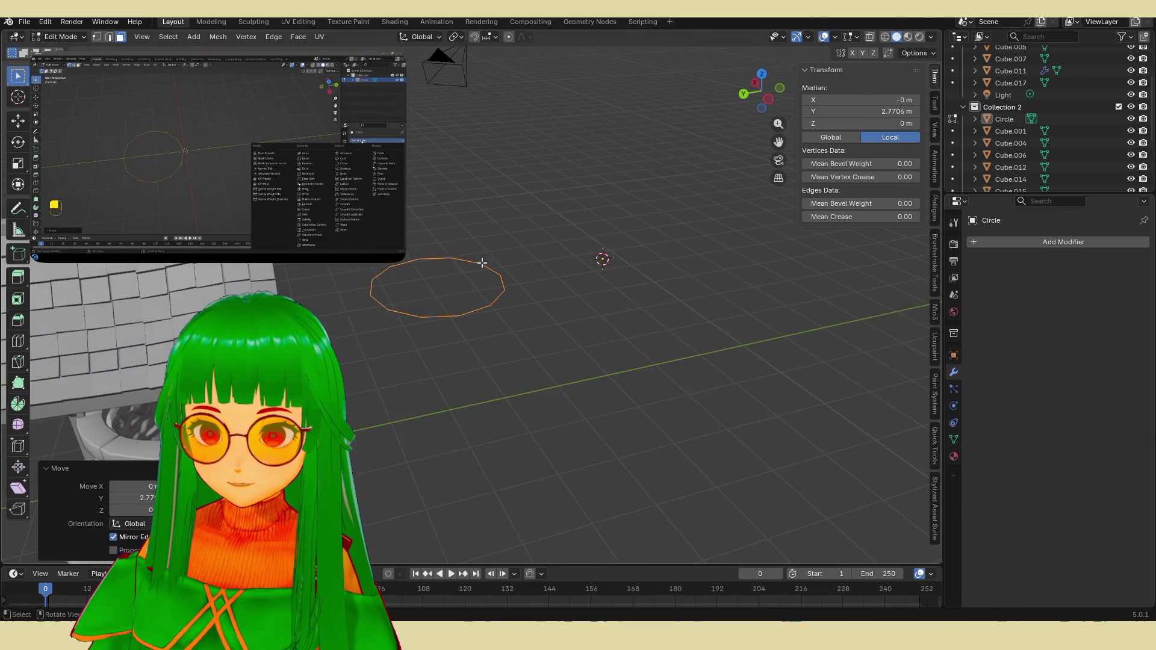
left_click(1034, 240)
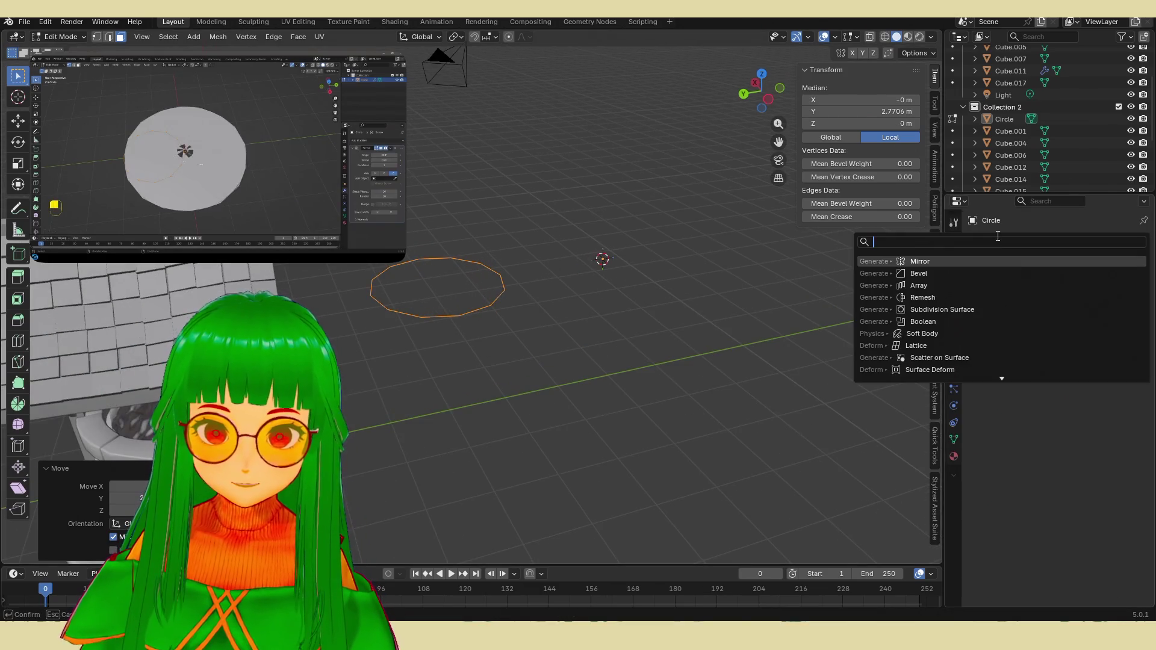
Step: Add a Screw modifier at a 364° angle, trying 32 iterations before resetting to 1
type("screw")
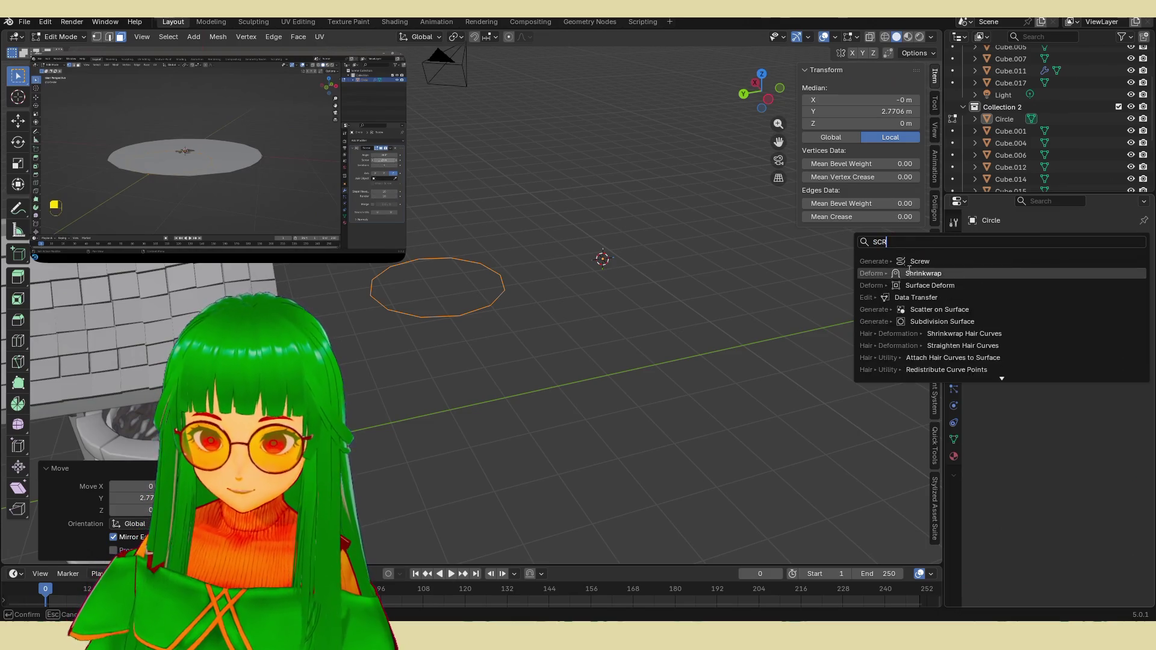
key("Return")
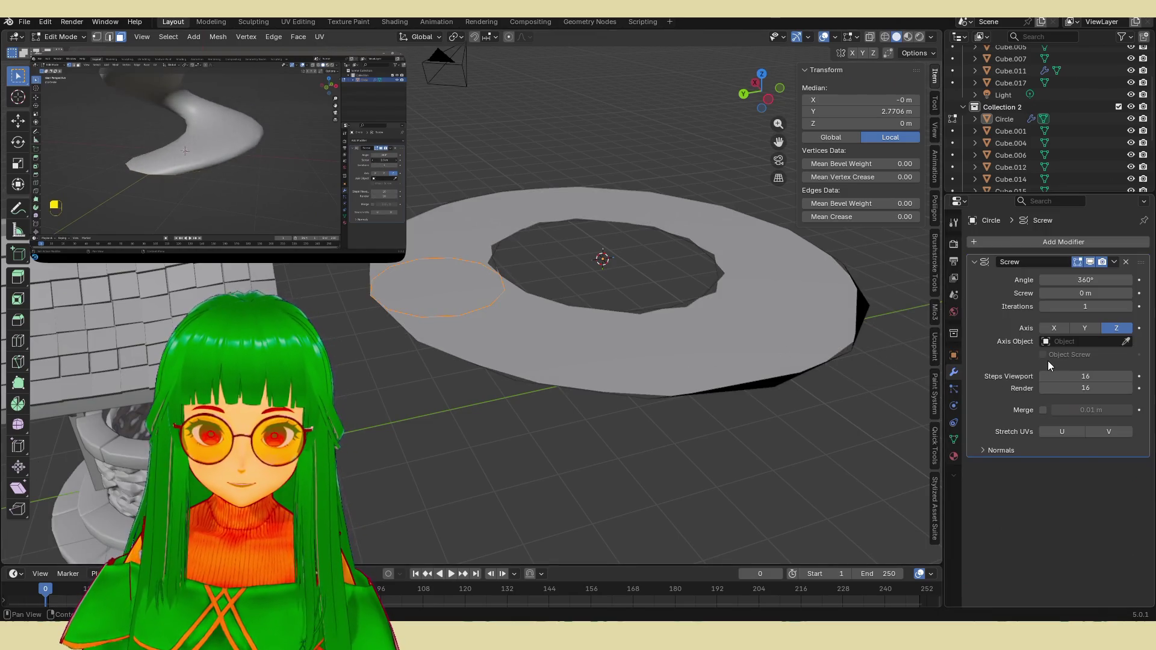
left_click_drag(1075, 280, 1084, 281)
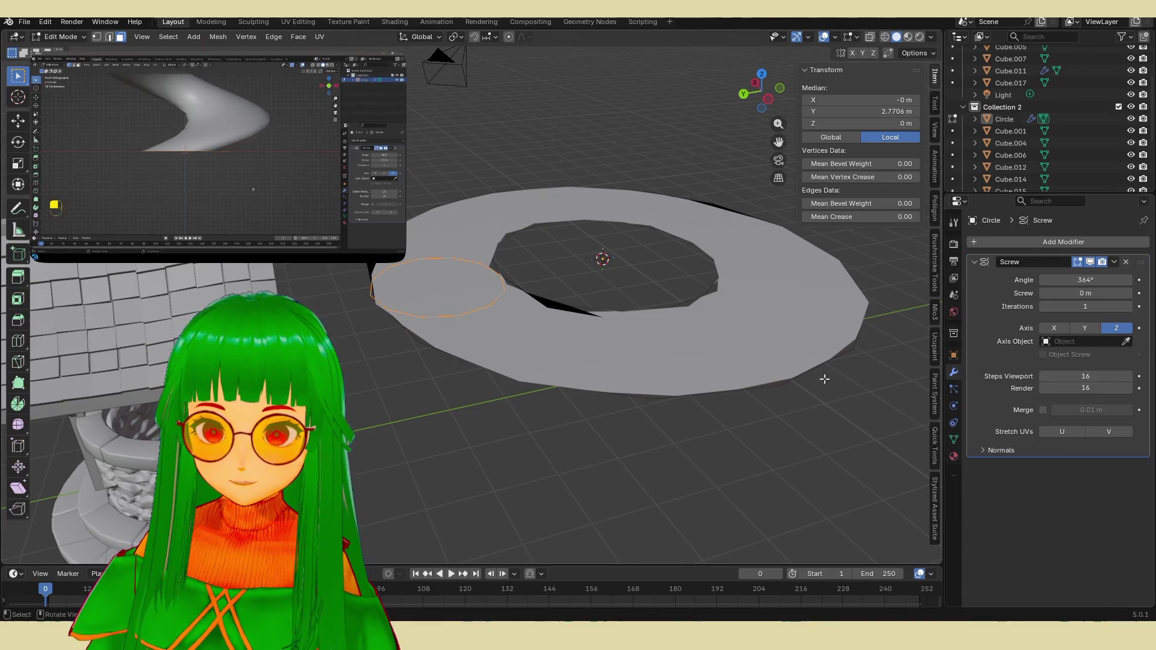
mouse_move(795, 422)
middle_mouse_down()
mouse_move(795, 338)
mouse_move(874, 373)
middle_mouse_up()
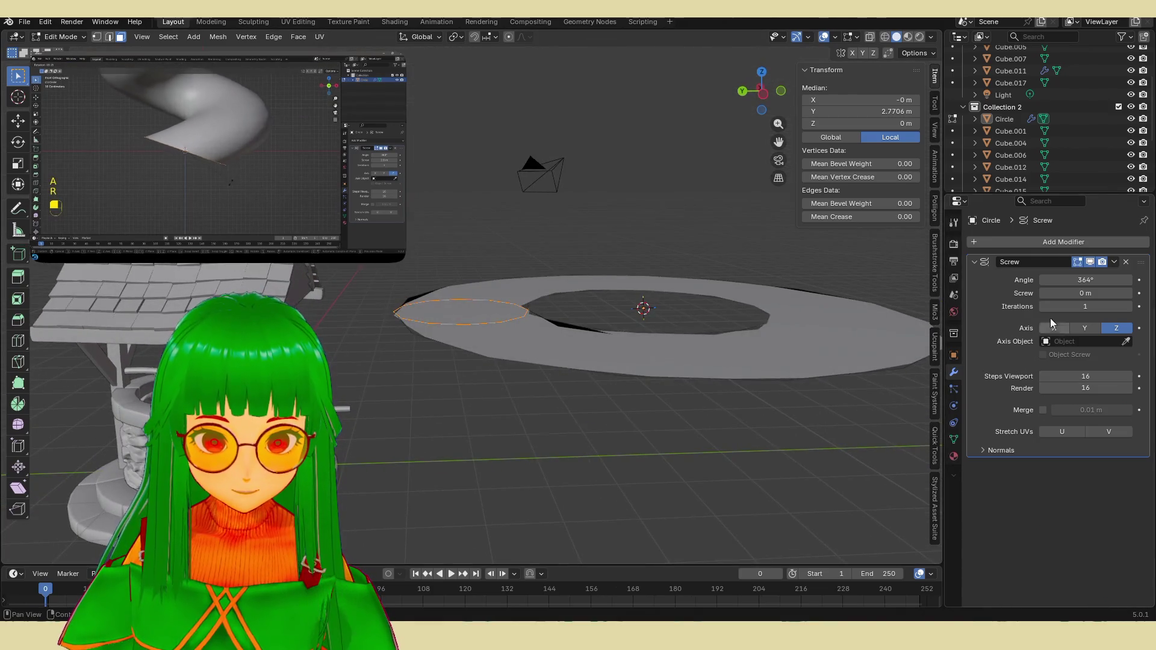
left_click_drag(1051, 307, 1085, 306)
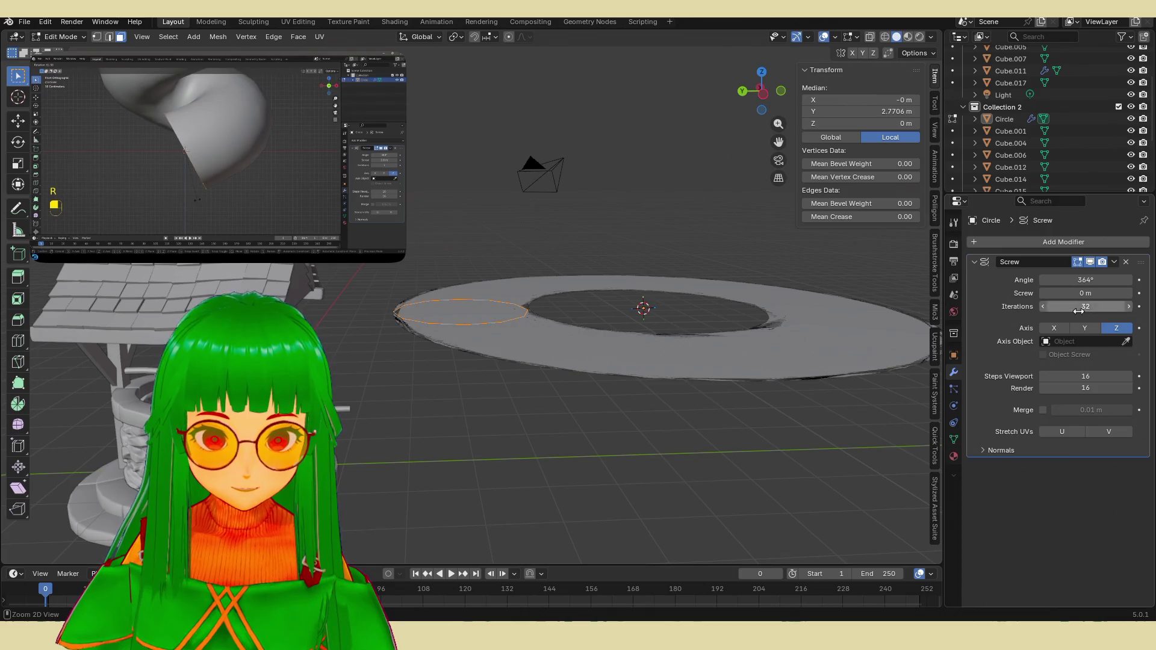
mouse_move(1078, 311)
left_mouse_down()
mouse_move(1048, 310)
mouse_move(1129, 293)
mouse_move(1111, 293)
left_mouse_up()
scroll(350, 364, "down", 5)
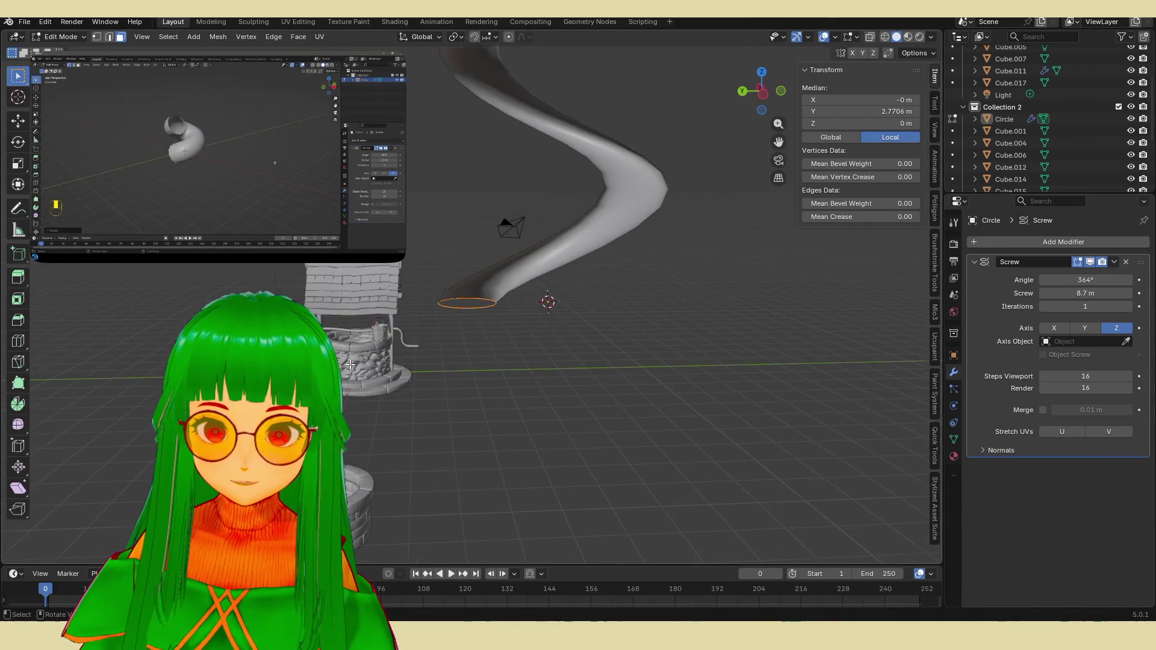
Step: Lower the screw height to 8.2 m and set the angle to 360°
middle_click_drag(542, 345, 568, 449)
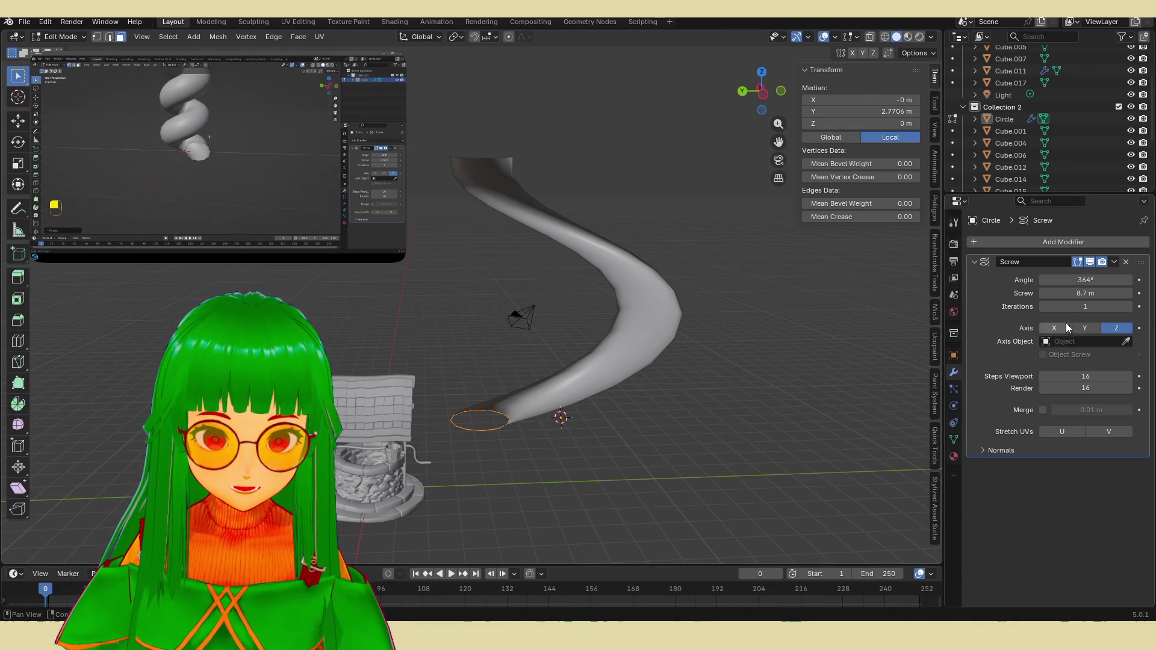
mouse_move(1076, 293)
left_mouse_down()
mouse_move(1066, 293)
mouse_move(1093, 294)
mouse_move(1036, 294)
mouse_move(1084, 294)
mouse_move(1097, 280)
mouse_move(1062, 280)
left_mouse_up()
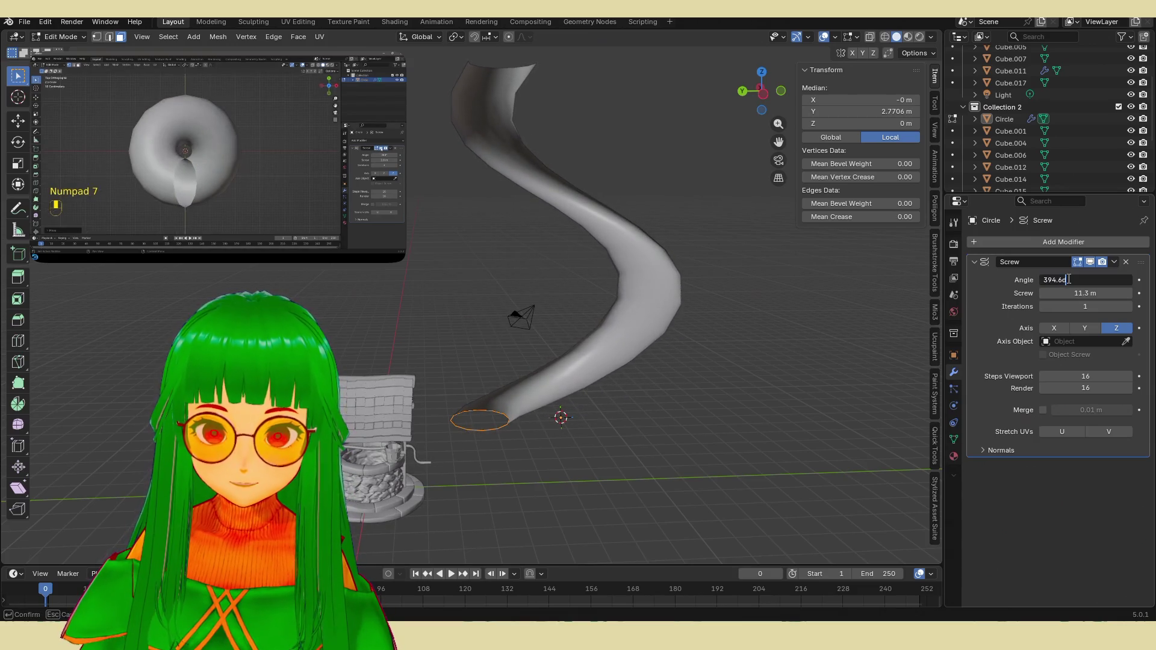
key("ctrl+a")
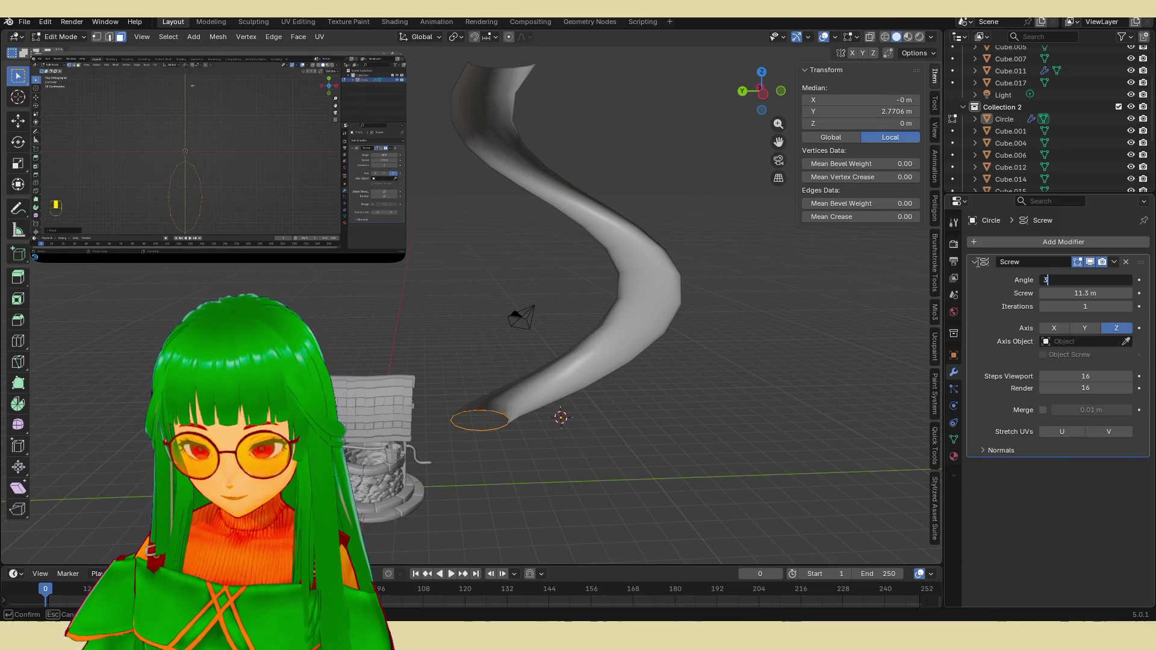
type("60")
key("Return")
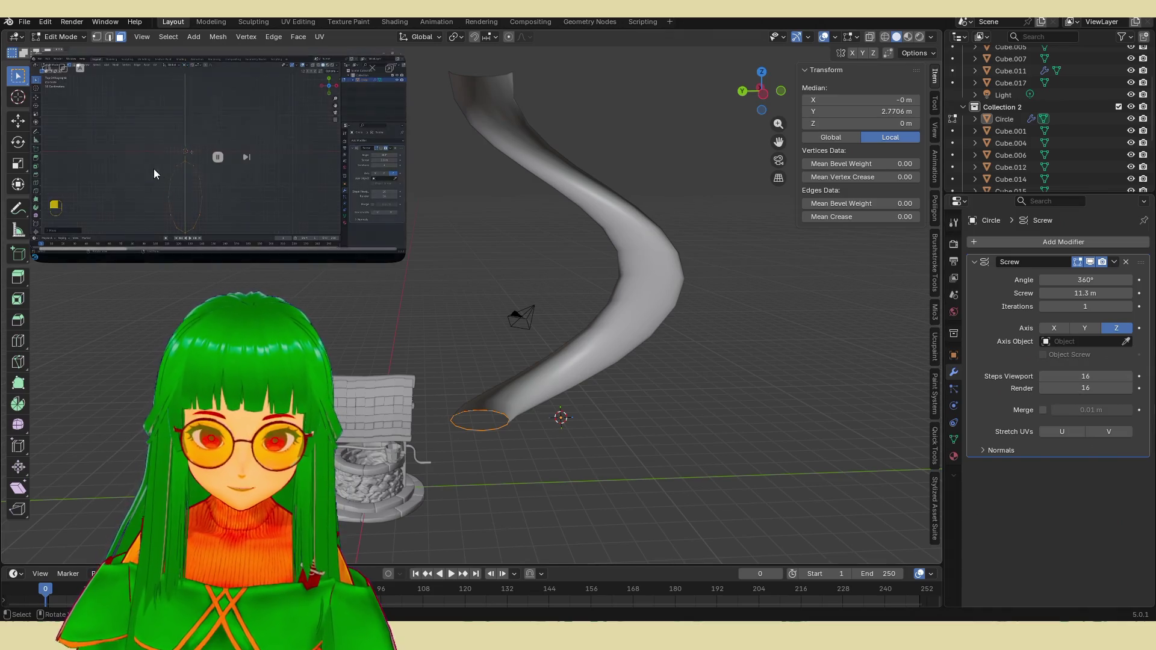
Step: Set 18 viewport steps and raise the screw offset to 9.1 m
mouse_move(632, 338)
middle_mouse_down()
mouse_move(657, 346)
mouse_move(648, 367)
mouse_move(666, 292)
mouse_move(847, 283)
mouse_move(764, 334)
mouse_move(848, 308)
middle_mouse_up()
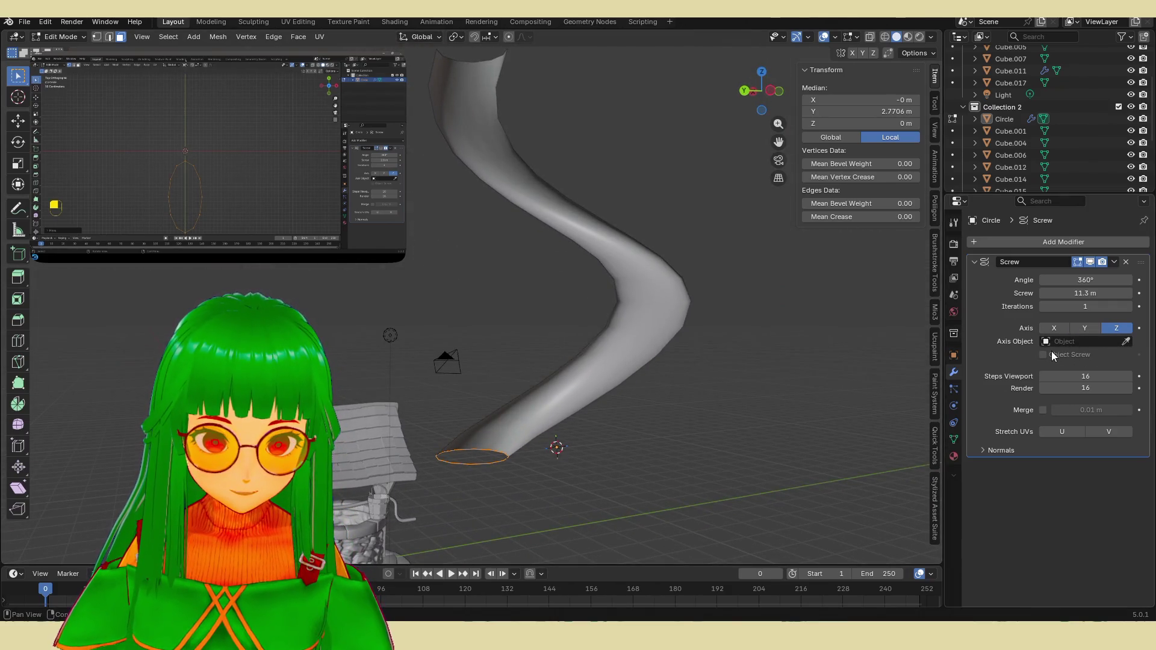
mouse_move(1078, 288)
left_mouse_down()
mouse_move(1030, 288)
mouse_move(1075, 288)
mouse_move(1033, 288)
mouse_move(1045, 287)
left_mouse_up()
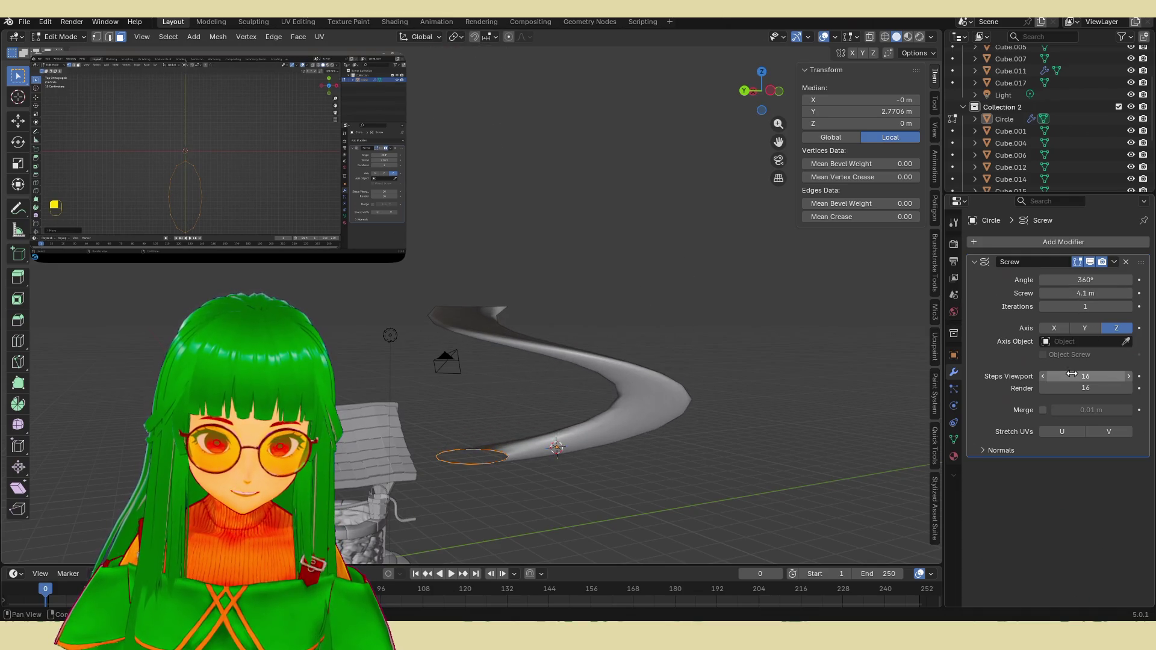
mouse_move(1086, 376)
left_mouse_down()
mouse_move(1060, 376)
mouse_move(1086, 377)
left_mouse_up()
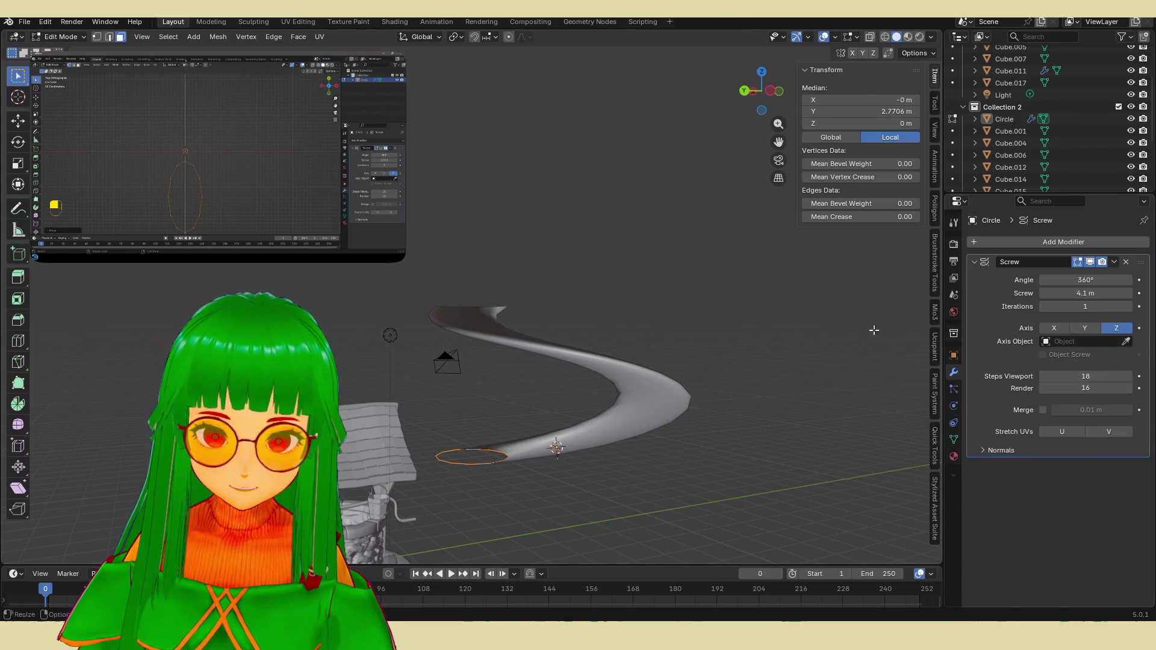
middle_click_drag(874, 330, 795, 346)
mouse_move(1086, 293)
left_mouse_down()
mouse_move(1064, 294)
mouse_move(1090, 293)
left_mouse_up()
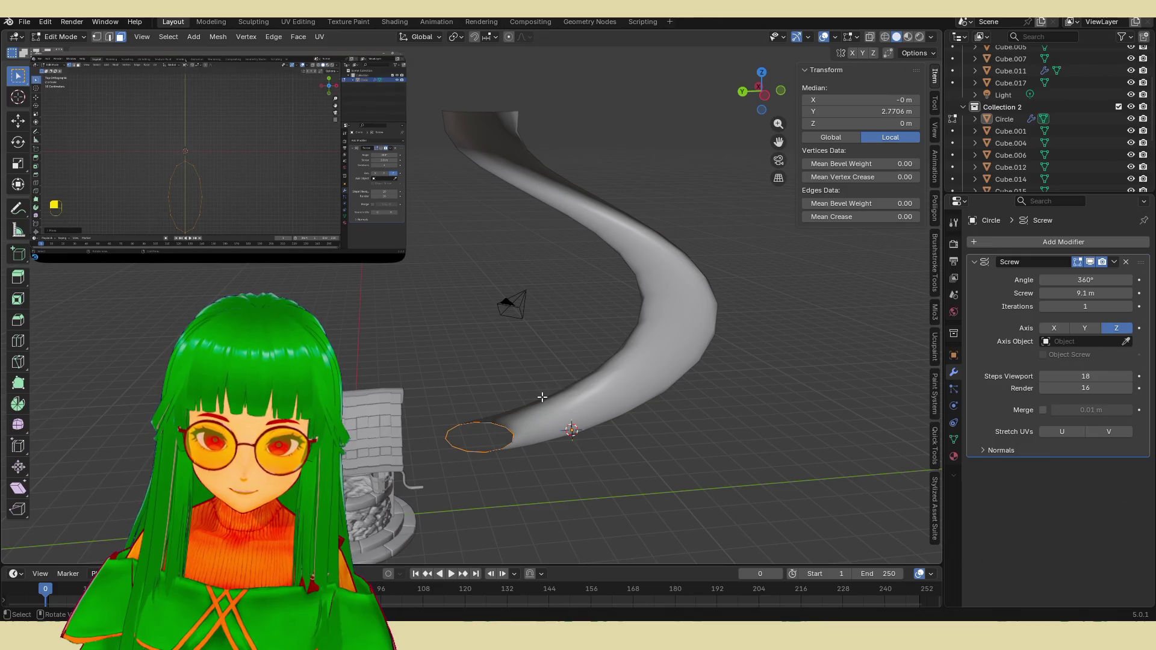
key("s")
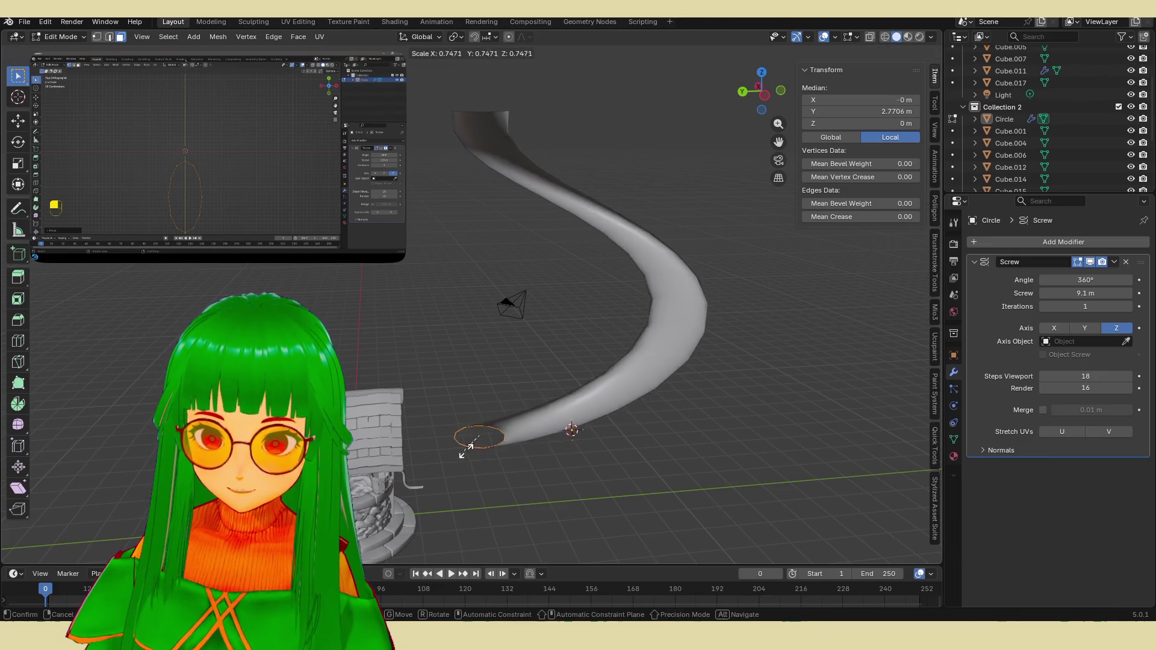
Step: Shrink the profile circle and flatten the spiral, undoing a trial enlargement
left_click(481, 443)
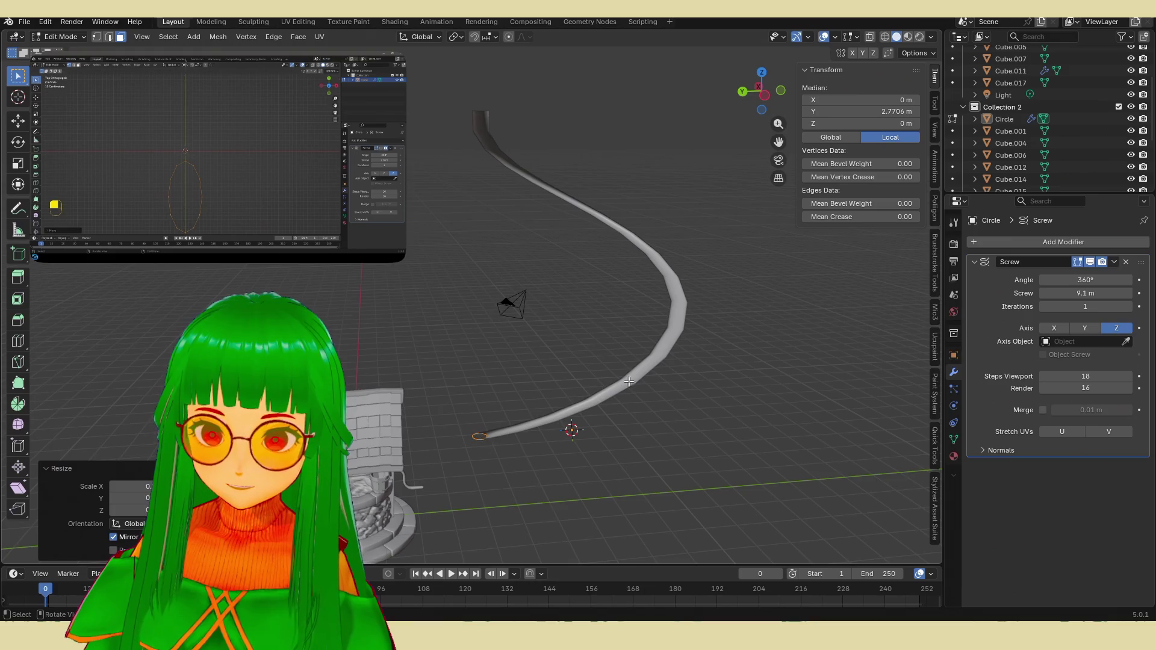
middle_click_drag(518, 421, 575, 355)
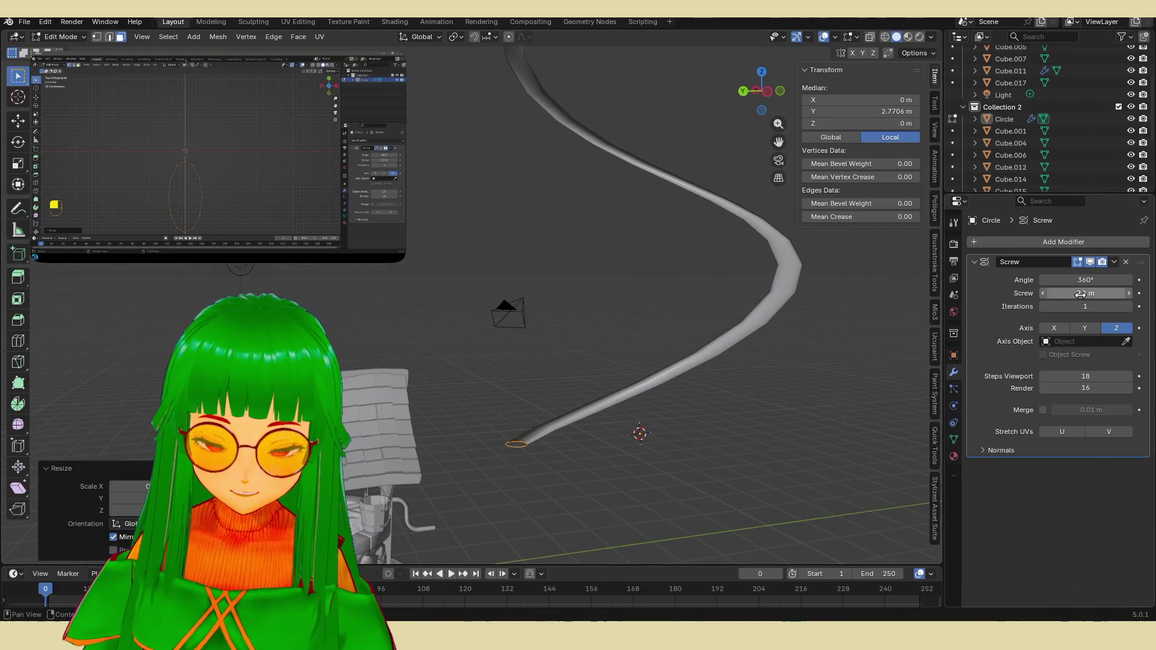
mouse_move(1081, 294)
left_mouse_down()
mouse_move(1051, 294)
mouse_move(1084, 280)
left_mouse_up()
key("s")
left_click(825, 375)
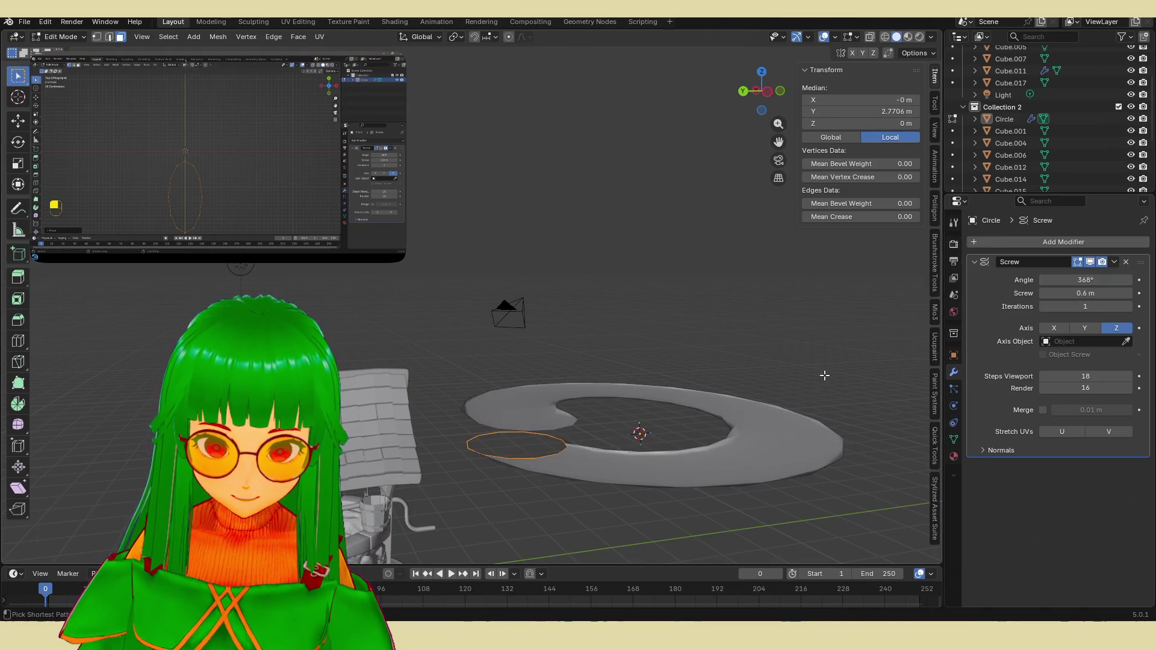
middle_click_drag(640, 435, 682, 438)
key("ctrl+z")
Step: Set the sweep angle to 372° and the screw height to 2.3 m
mouse_move(799, 362)
middle_mouse_down()
mouse_move(819, 368)
mouse_move(700, 333)
middle_mouse_up()
mouse_move(1081, 280)
left_mouse_down()
mouse_move(1144, 293)
mouse_move(1084, 294)
left_mouse_up()
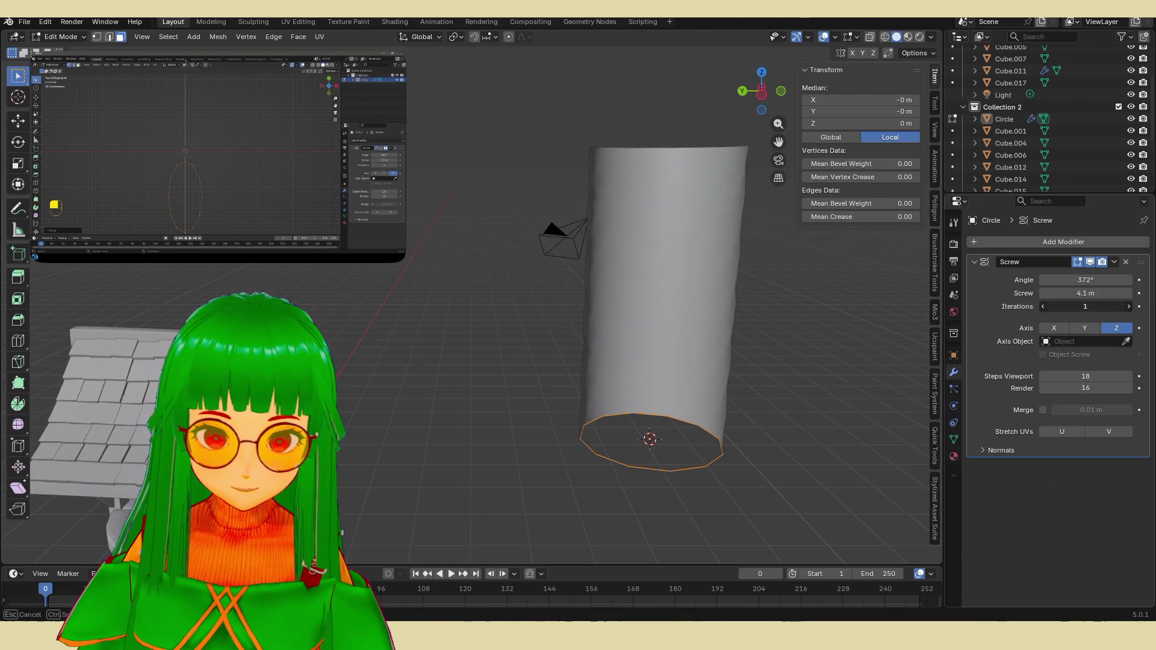
left_click(926, 50)
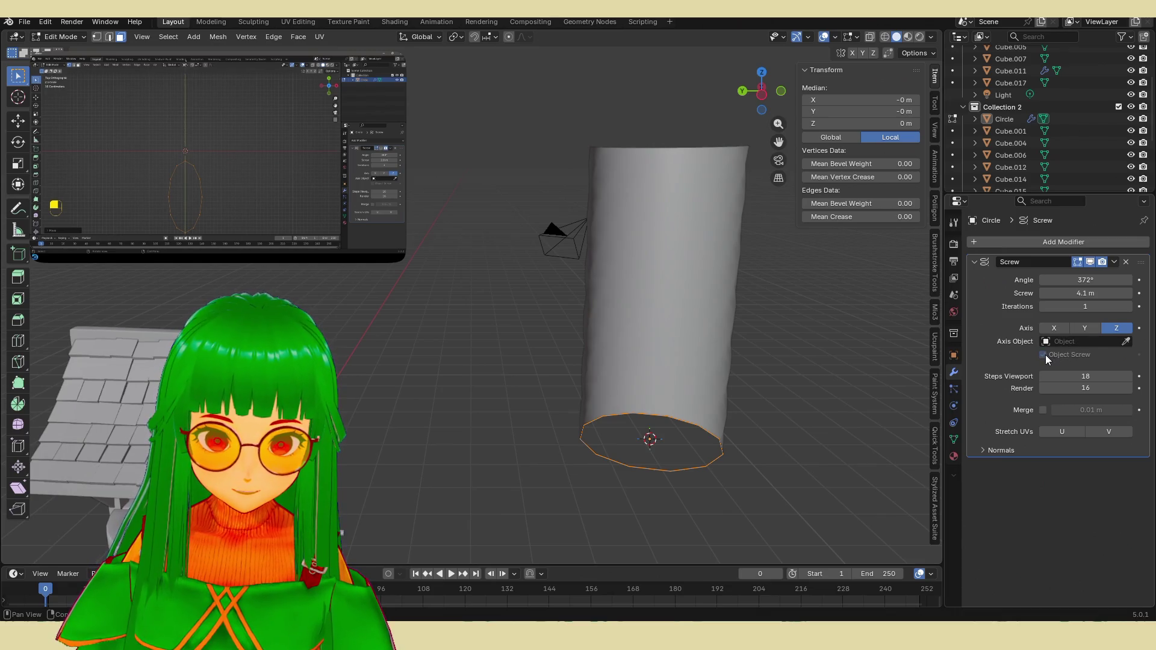
mouse_move(1086, 305)
left_mouse_down()
mouse_move(1096, 305)
mouse_move(1087, 293)
mouse_move(1108, 294)
mouse_move(1060, 294)
left_mouse_up()
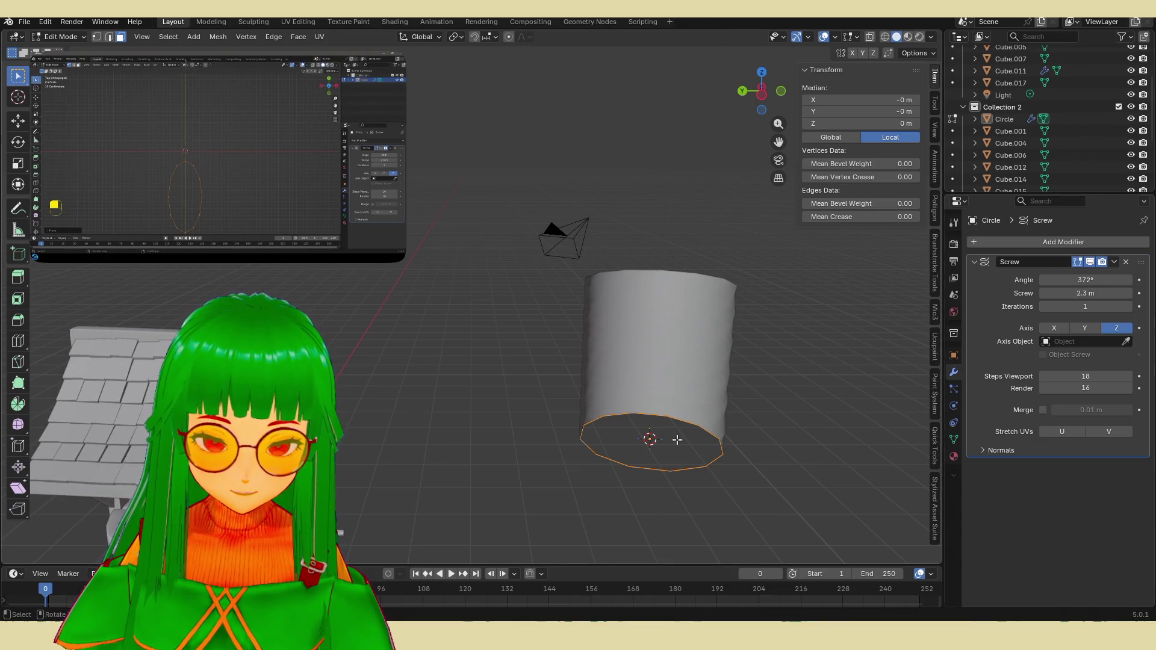
key("s")
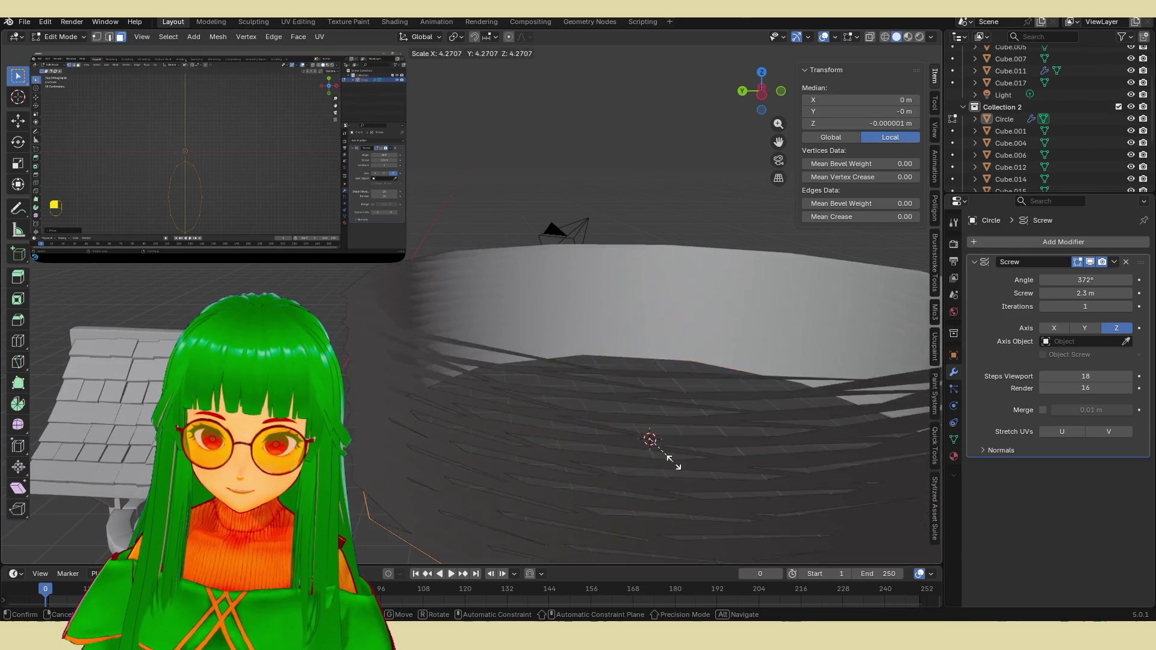
Step: Shrink the profile circle, offset it along Y, and set 2 iterations with 0.4 m screw
left_click(650, 439)
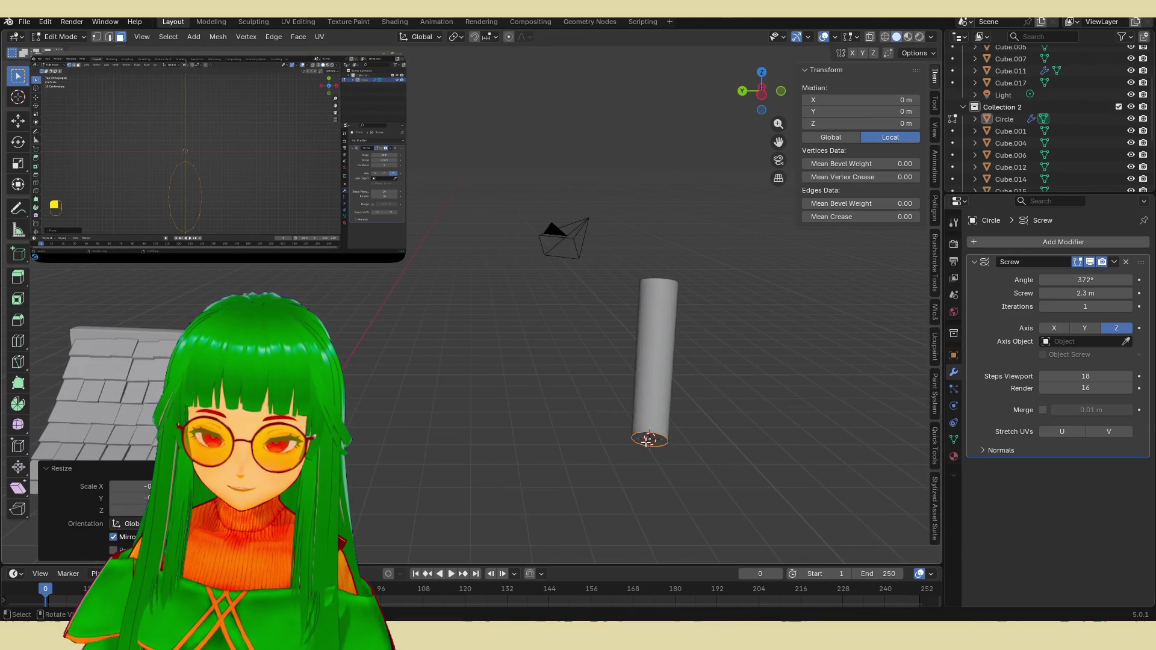
key("g")
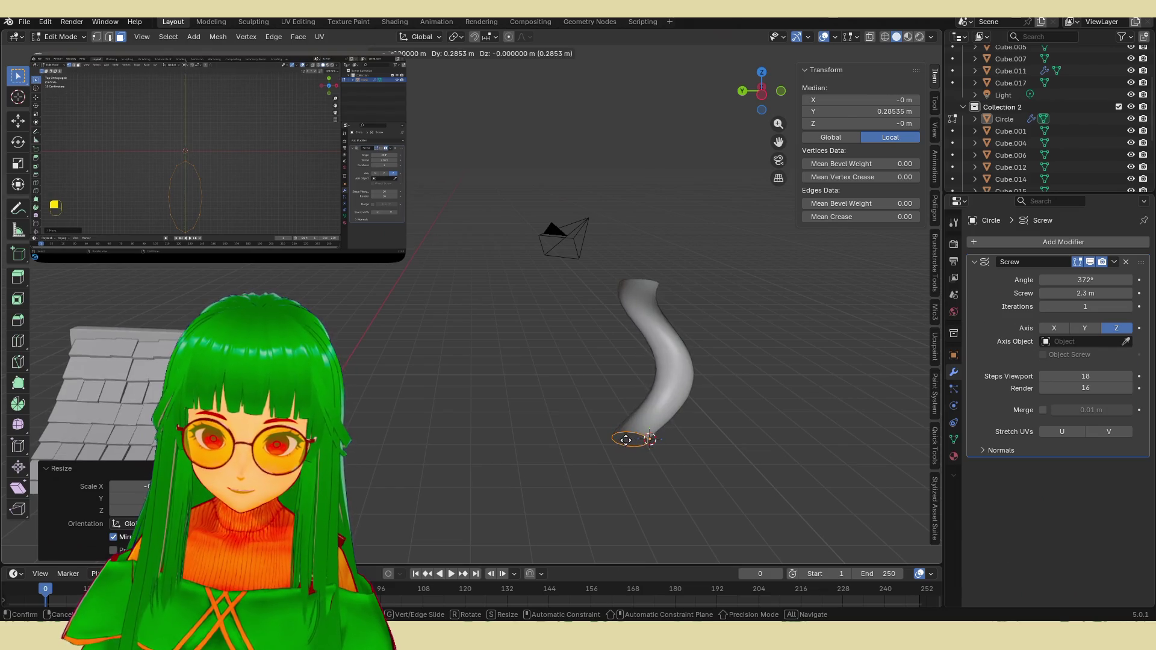
key("y")
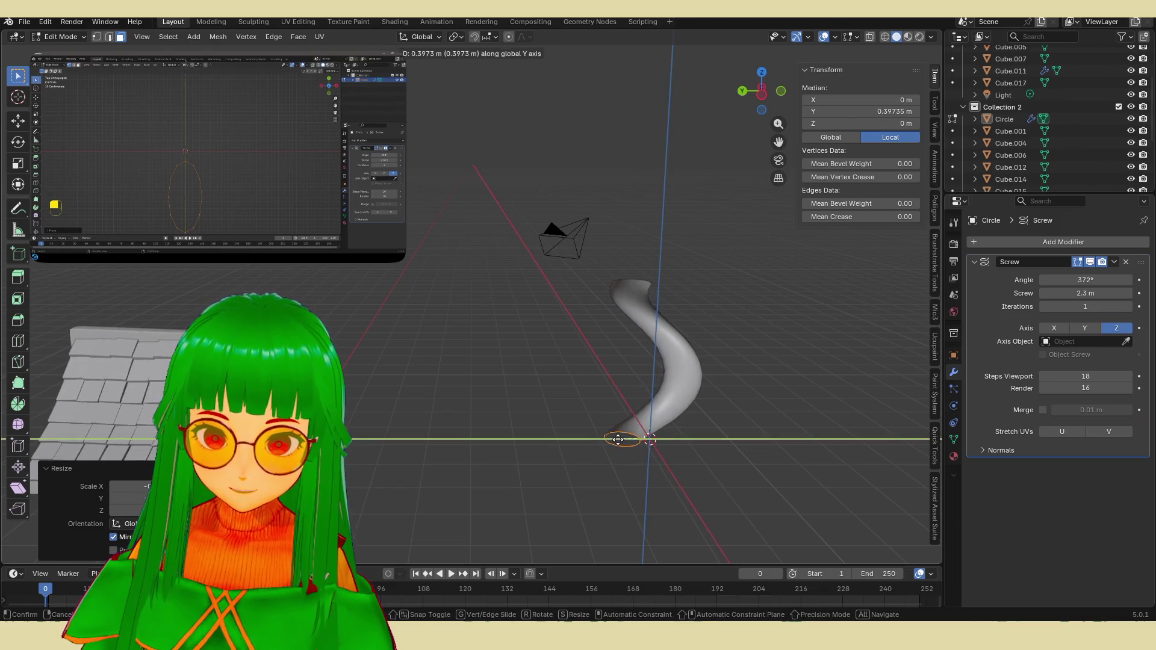
left_click(618, 440)
middle_click_drag(618, 439, 640, 405)
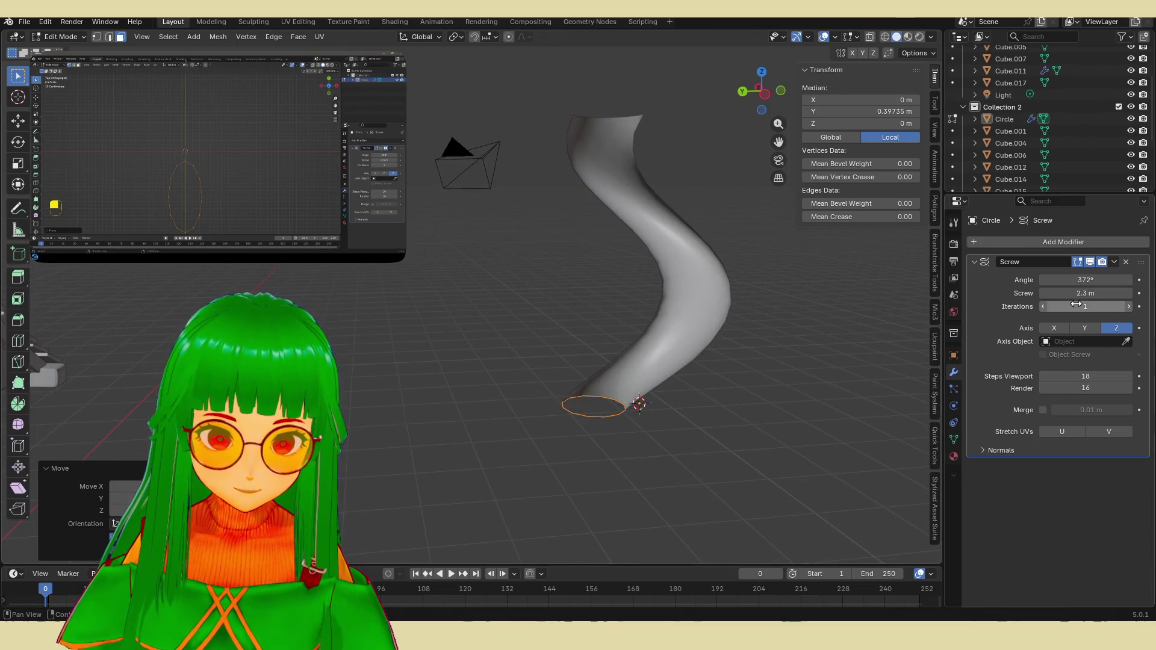
mouse_move(1084, 307)
left_mouse_down()
mouse_move(1103, 307)
mouse_move(1057, 311)
mouse_move(1082, 293)
mouse_move(1030, 294)
left_mouse_up()
Step: Shrink the profile circle and rotate it about 90° on Y so the coil tube is round
key("s")
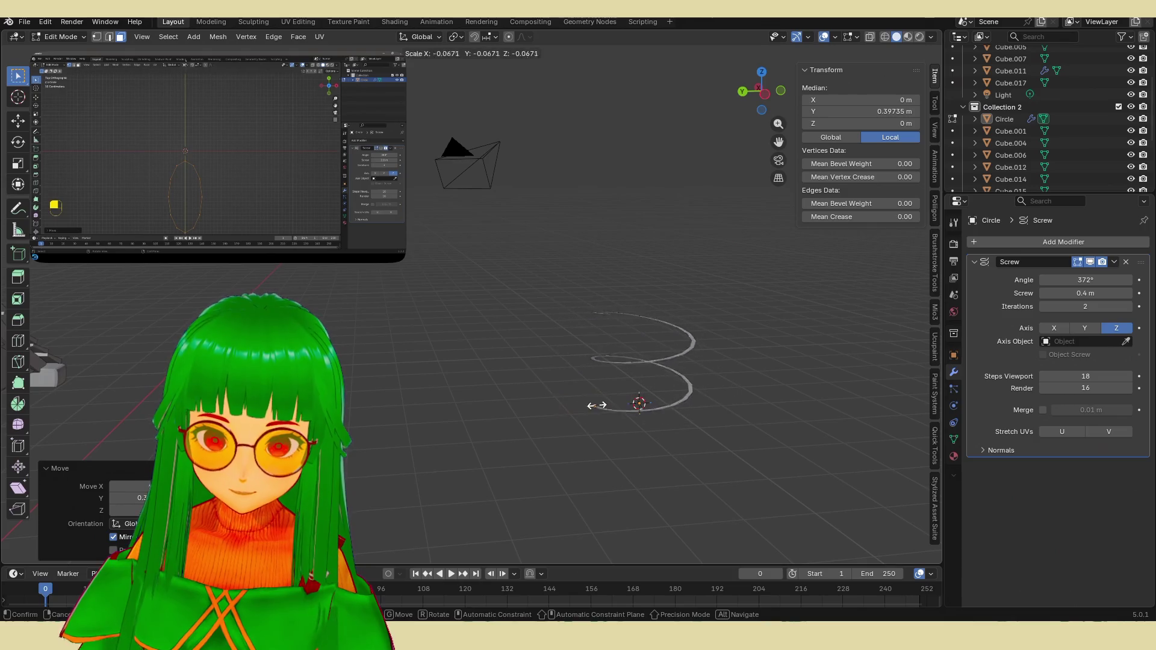
left_click(588, 405)
scroll(602, 391, "up", 5)
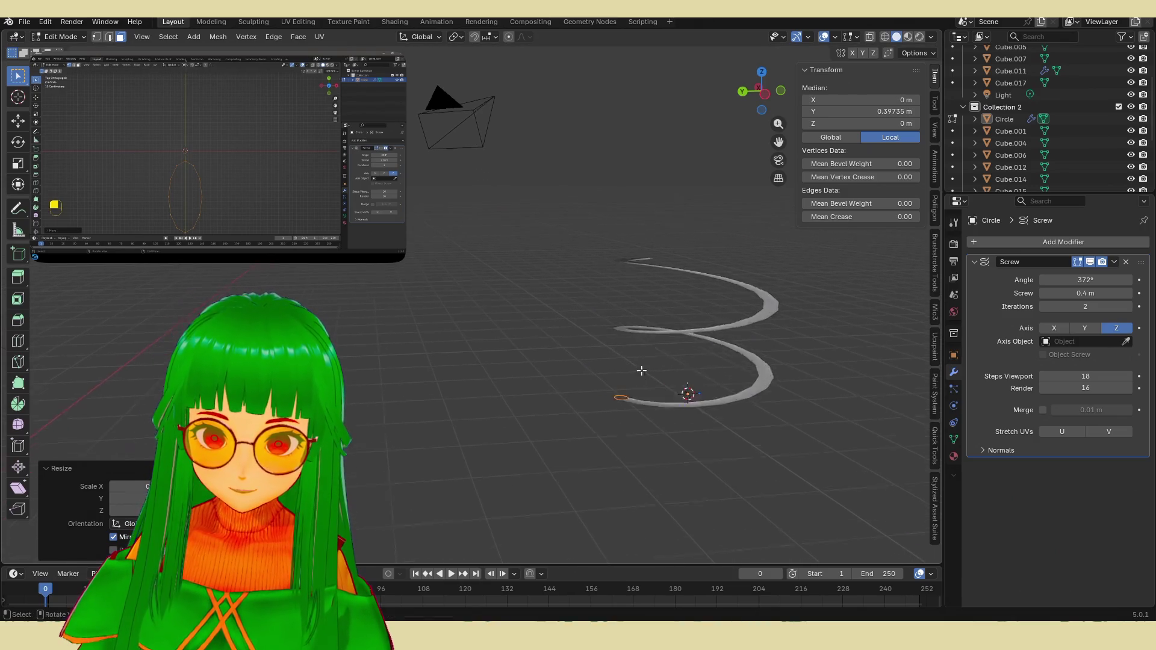
mouse_move(679, 427)
middle_mouse_down()
mouse_move(687, 413)
mouse_move(673, 417)
middle_mouse_up()
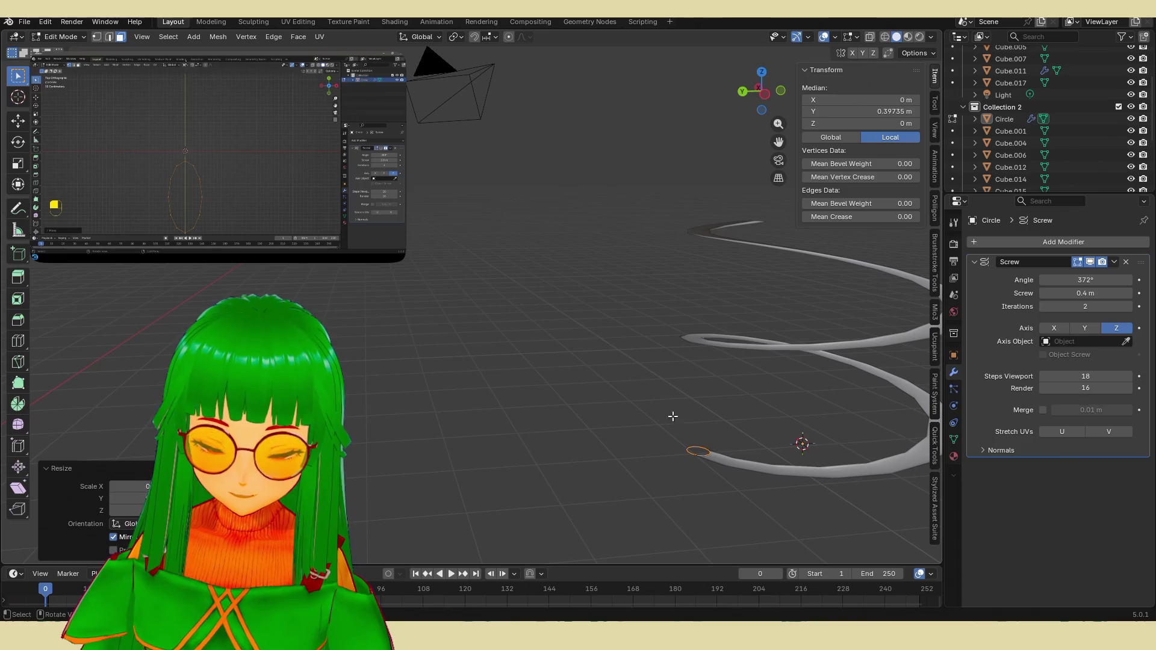
key("r")
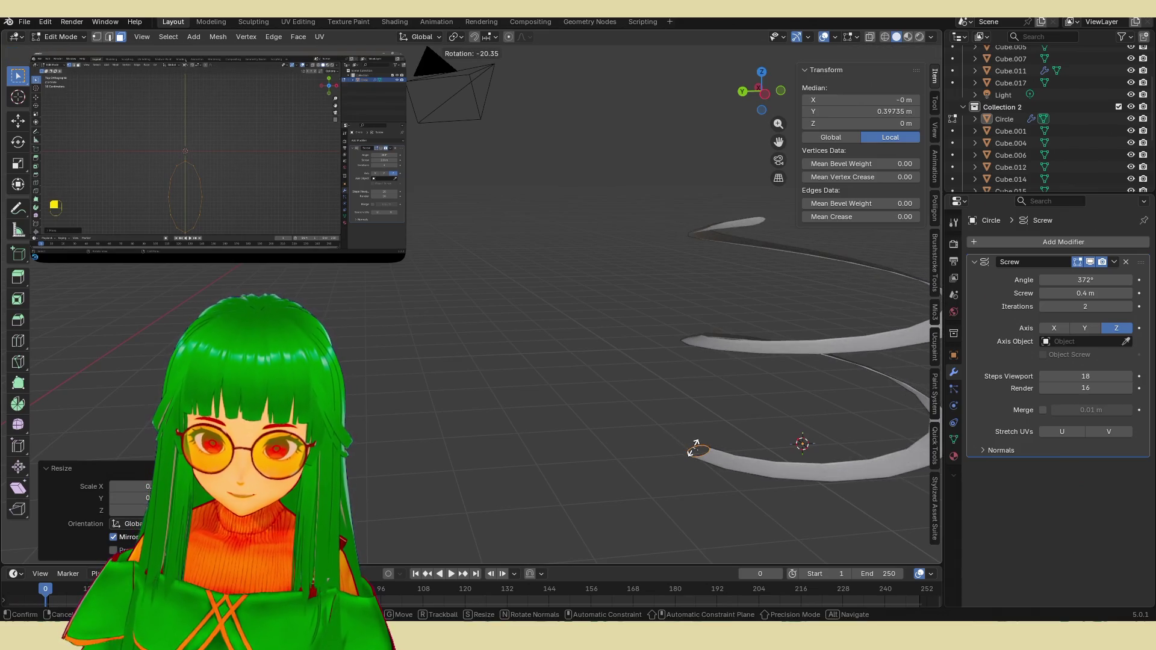
key("x")
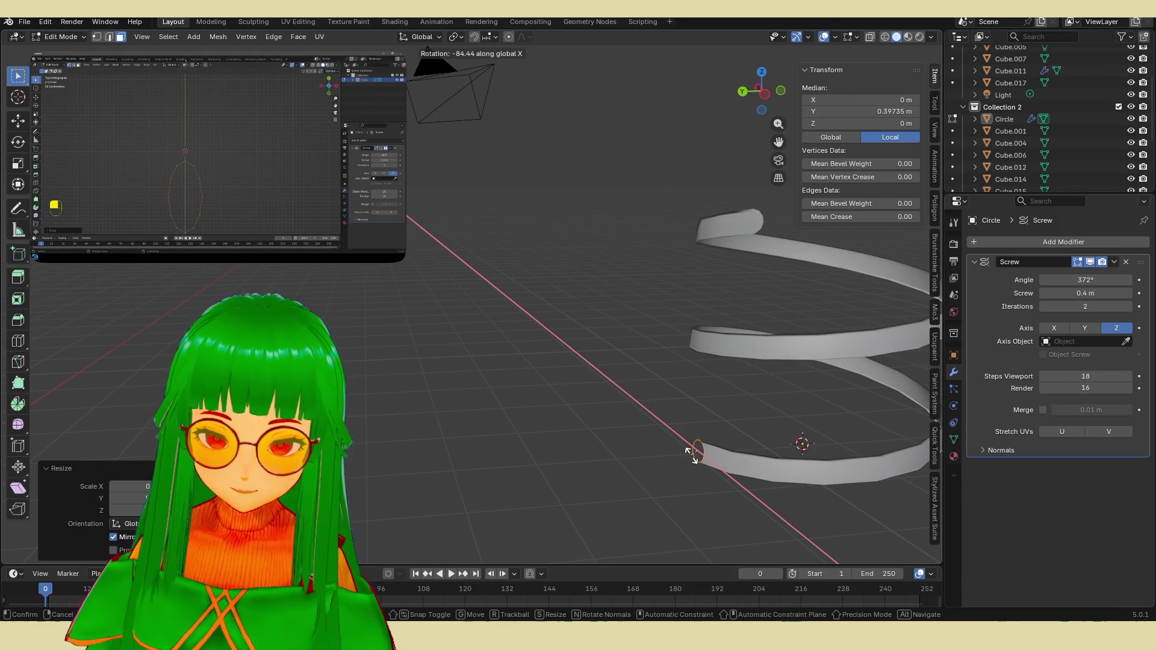
key("y")
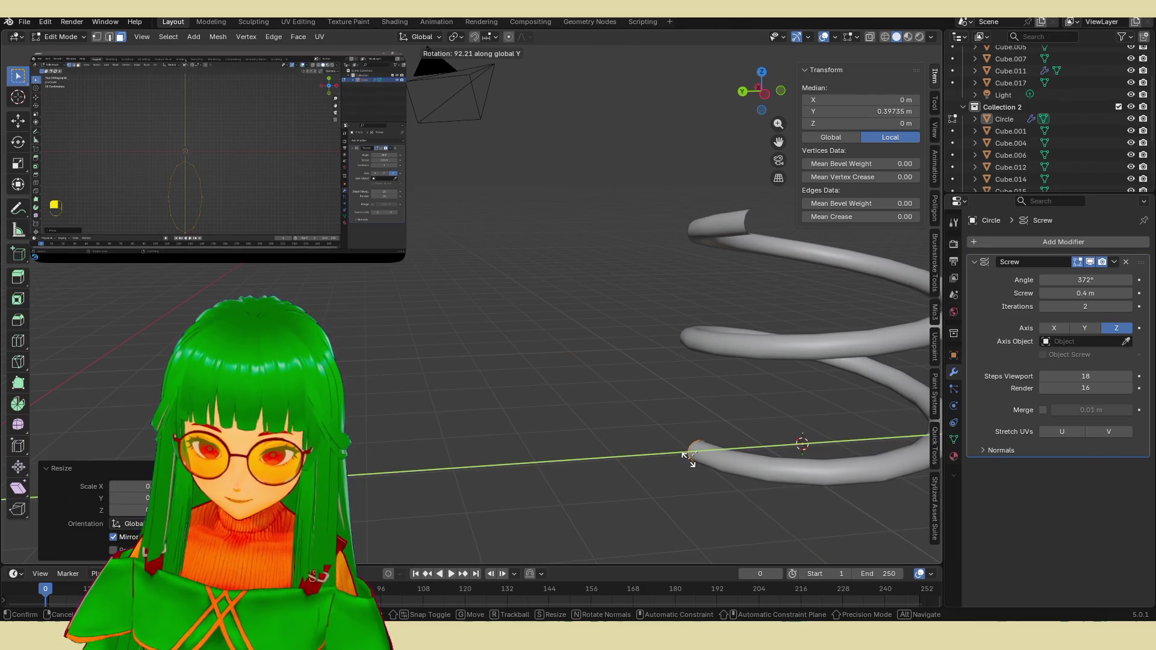
type("9")
left_click(690, 459)
scroll(693, 461, "down", 3)
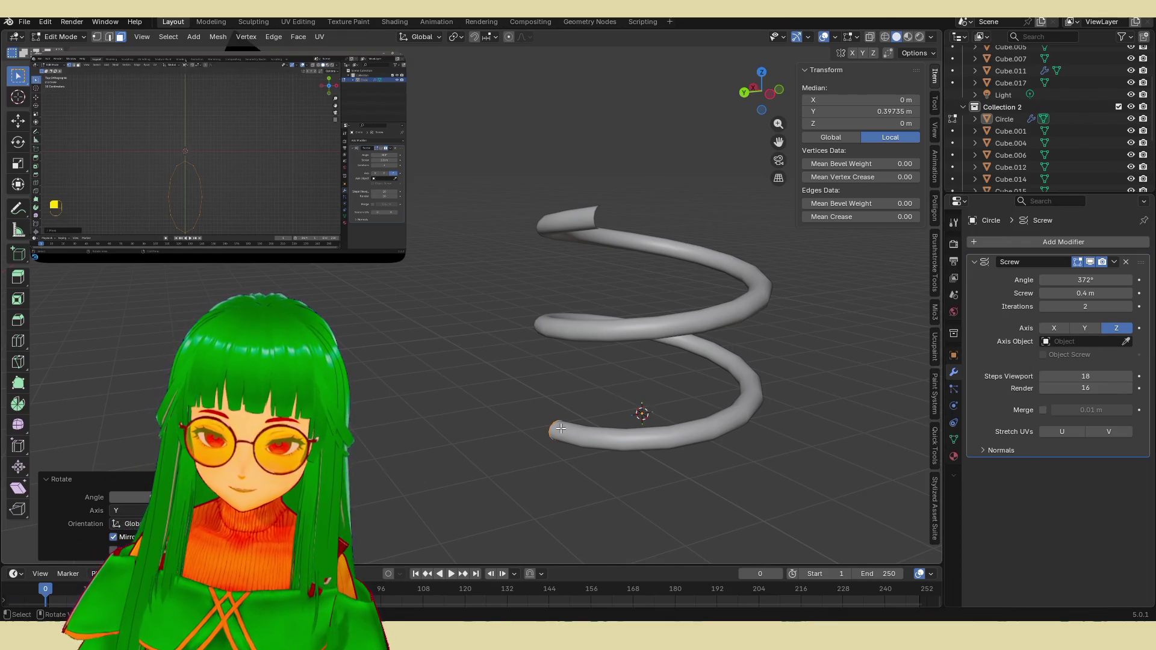
Step: Shift the spiral's end point about 0.1 m along X to tighten the coil
key("g")
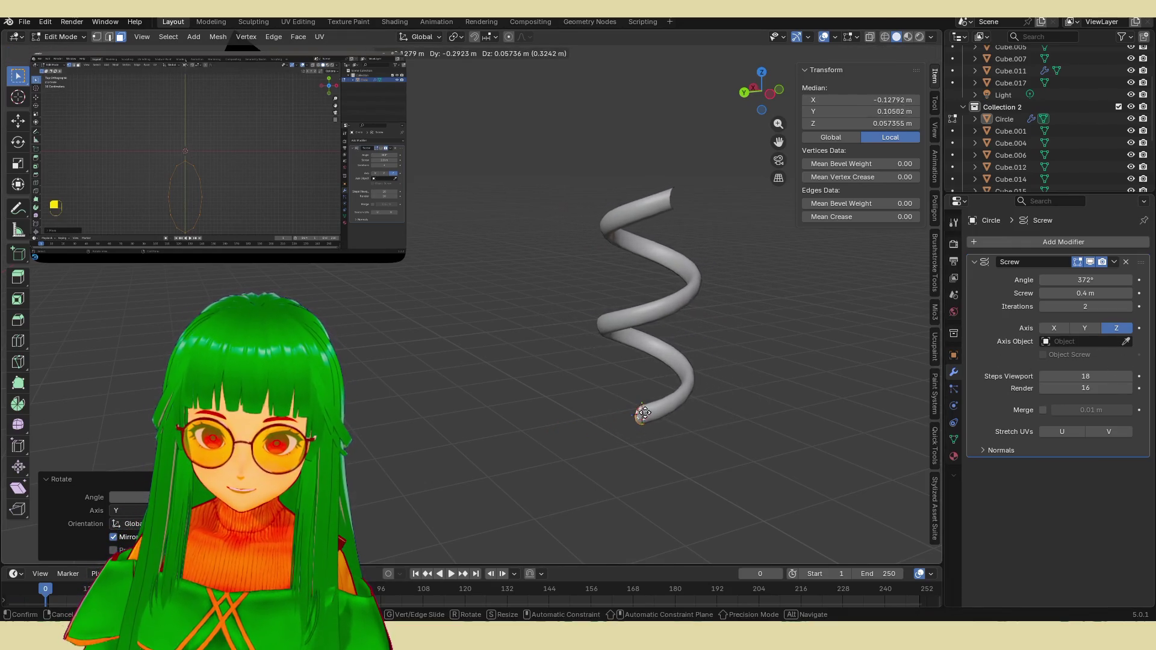
left_click(643, 414)
mouse_move(643, 413)
middle_mouse_down()
mouse_move(496, 413)
mouse_move(723, 432)
mouse_move(643, 436)
mouse_move(433, 393)
mouse_move(694, 238)
middle_mouse_up()
key("g")
key("x")
left_click(601, 428)
Step: Switch to an orthographic side view and reposition the profile circle
left_click(764, 91)
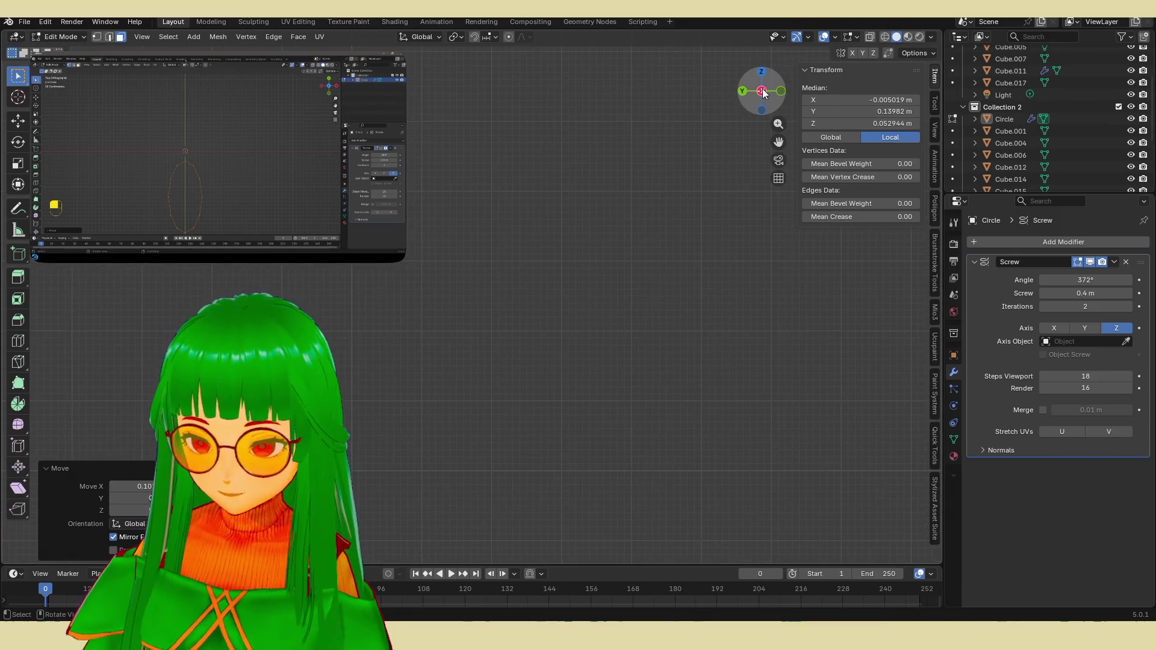
scroll(650, 345, "down", 3)
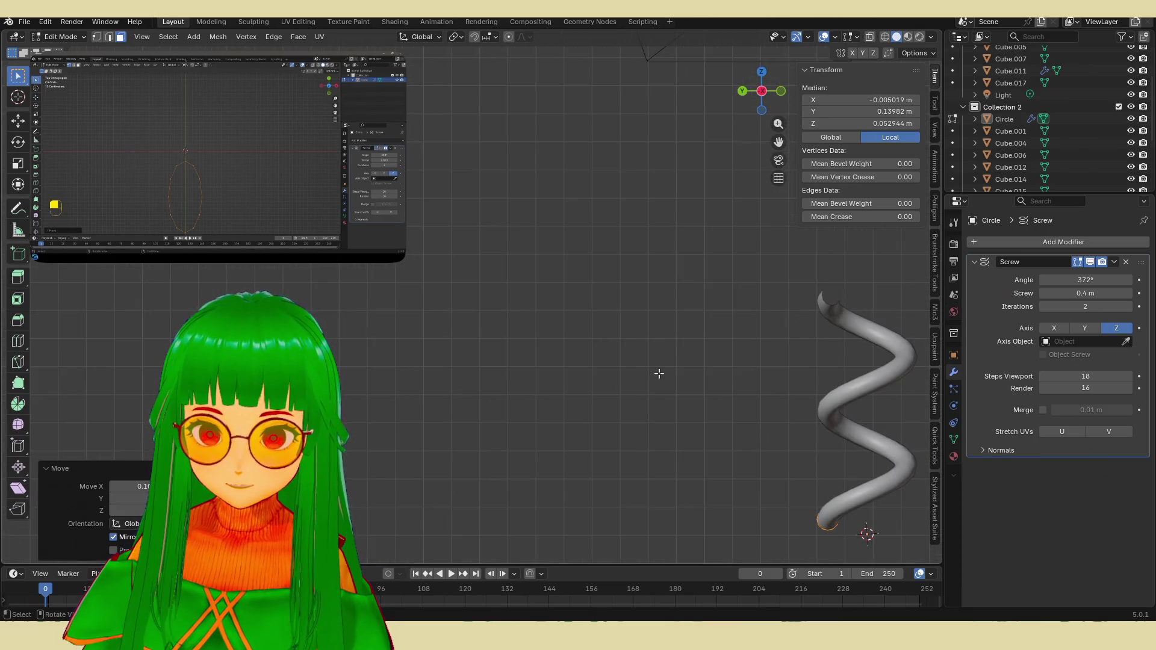
mouse_move(661, 374)
middle_mouse_down("shift")
mouse_move(741, 395)
mouse_move(589, 318)
mouse_move(614, 355)
middle_mouse_up("shift")
key("g")
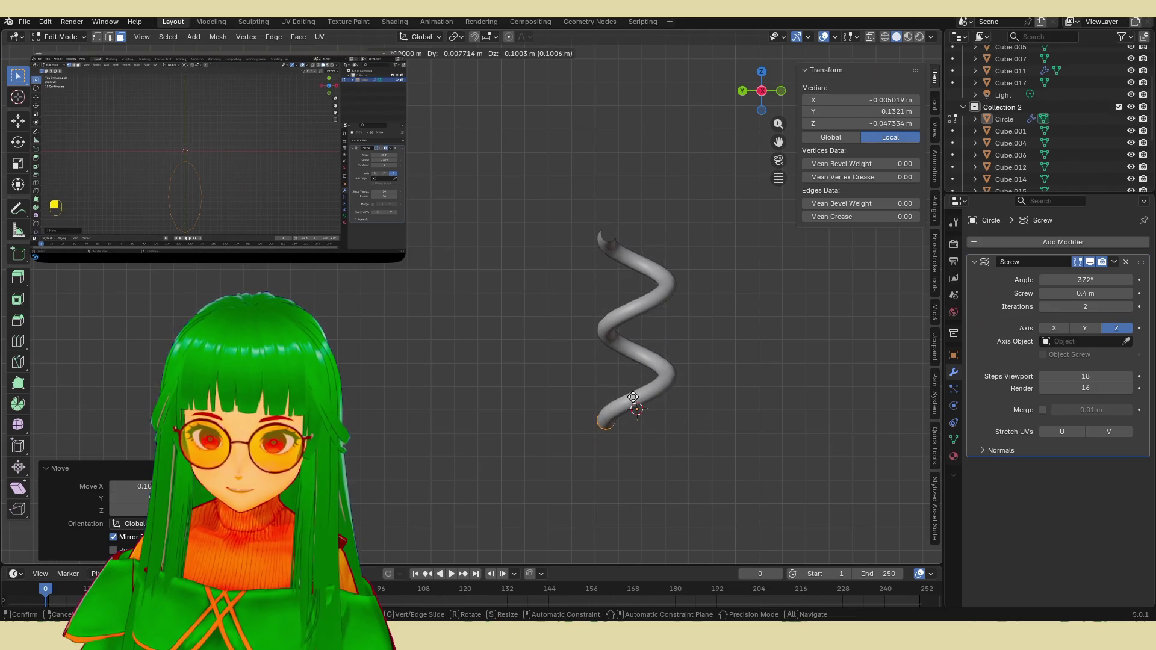
left_click(695, 390)
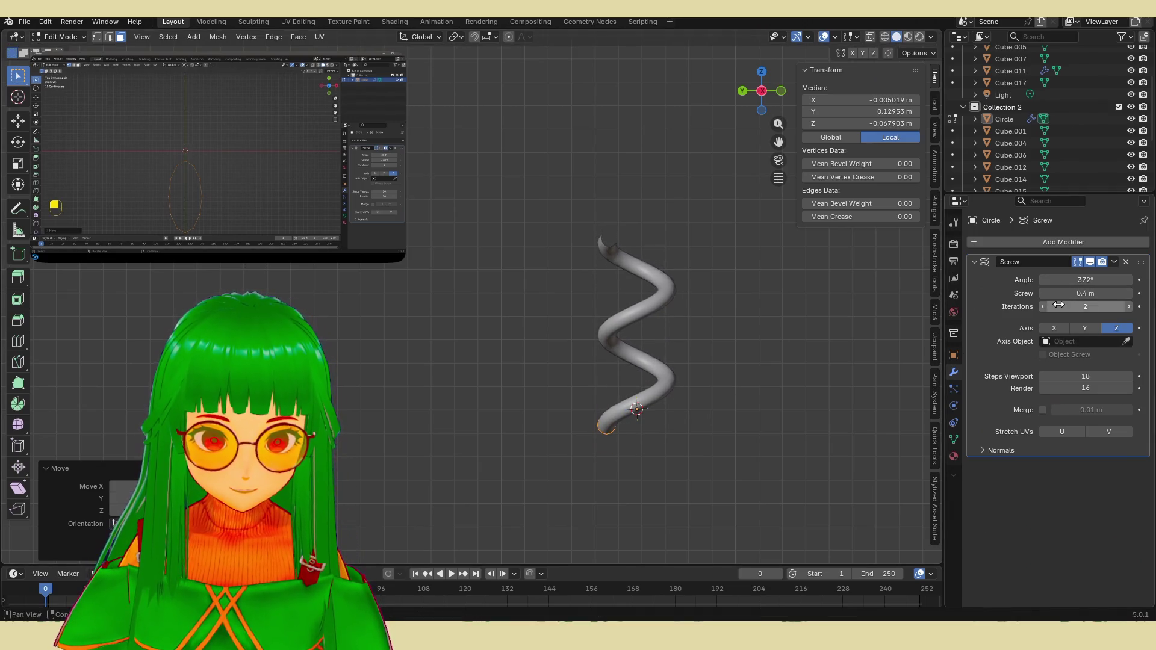
Step: Move the profile circle closer to the axis and cut the Screw offset from 0.1 m to 0.08 m
mouse_move(1086, 293)
left_mouse_down()
mouse_move(1030, 293)
mouse_move(1045, 293)
left_mouse_up()
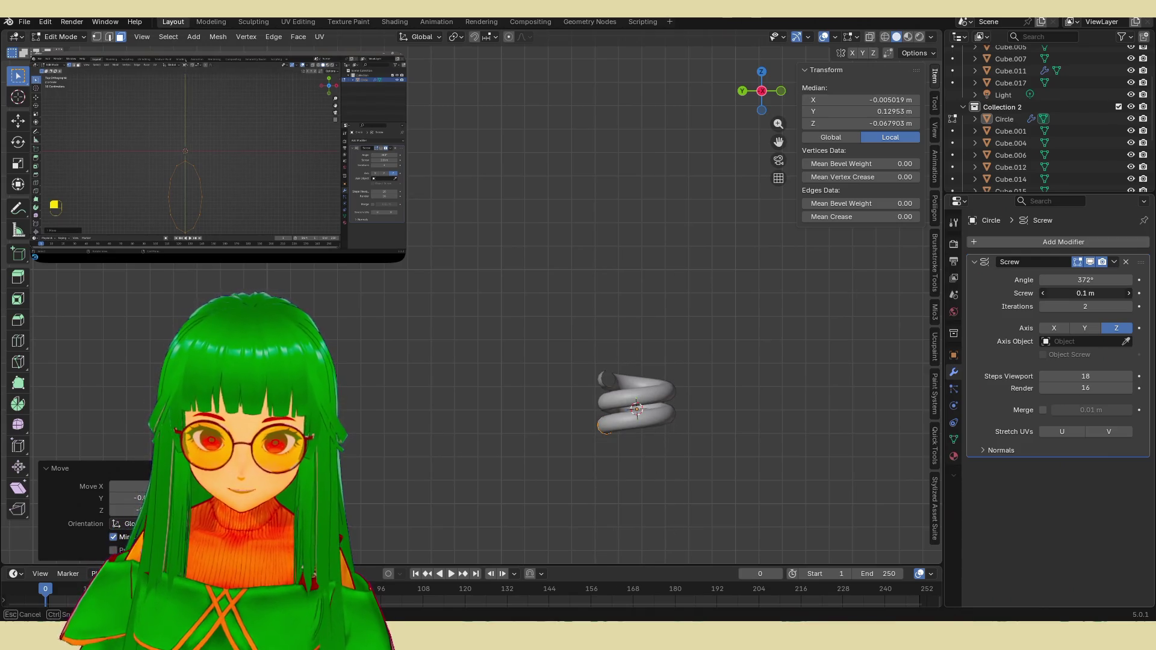
mouse_move(638, 369)
middle_mouse_down()
mouse_move(646, 362)
mouse_move(670, 387)
middle_mouse_up()
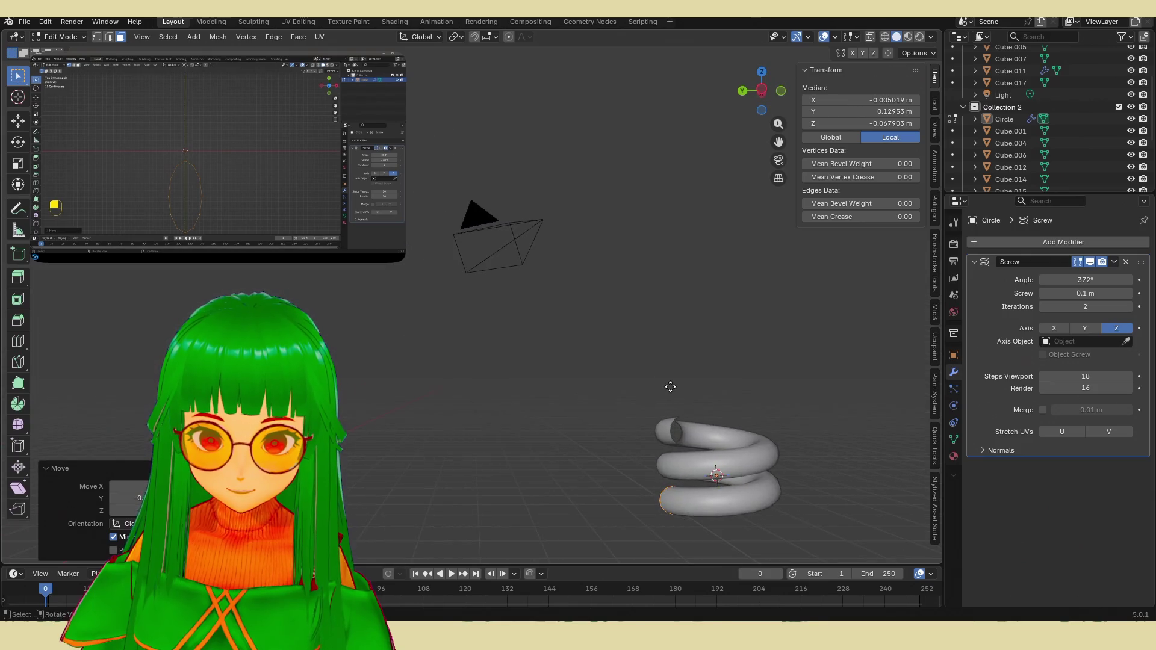
key("g")
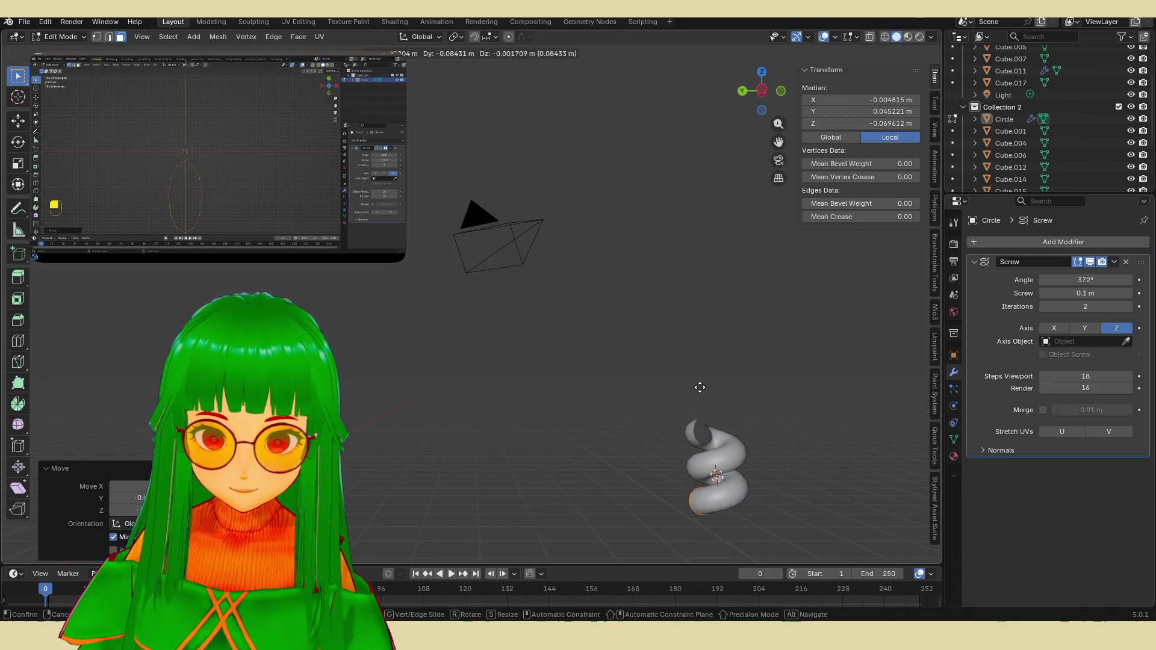
left_click(782, 364)
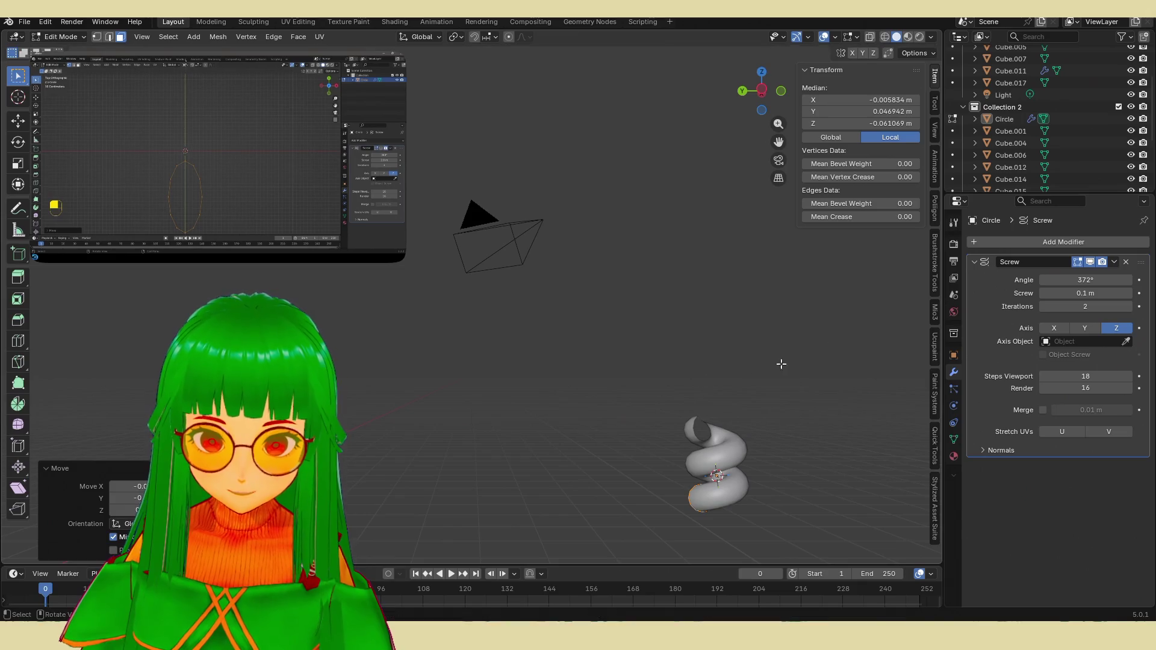
left_click_drag(1066, 294, 1057, 294)
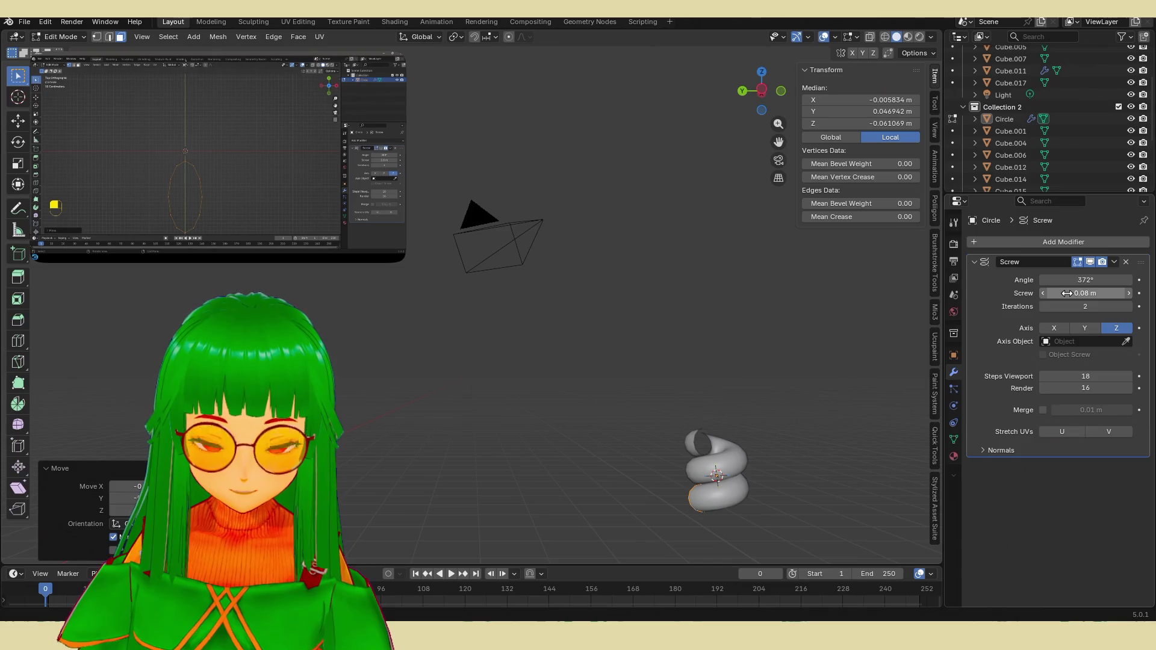
left_click(702, 352)
mouse_move(703, 352)
middle_mouse_down()
mouse_move(817, 393)
mouse_move(583, 318)
middle_mouse_up()
Step: Inspect the 0.172 × 0.172 × 0.238 m two-turn spring from several angles, then return to Object Mode
mouse_move(279, 197)
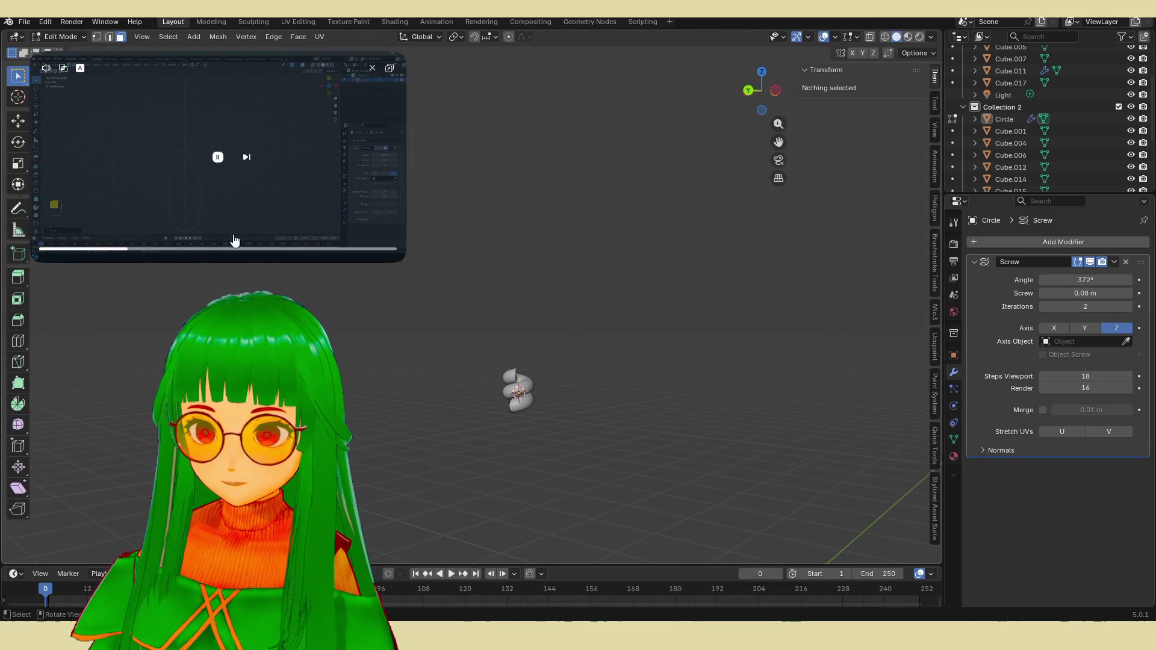
mouse_move(515, 378)
middle_mouse_down()
mouse_move(533, 403)
mouse_move(651, 405)
mouse_move(600, 411)
middle_mouse_up()
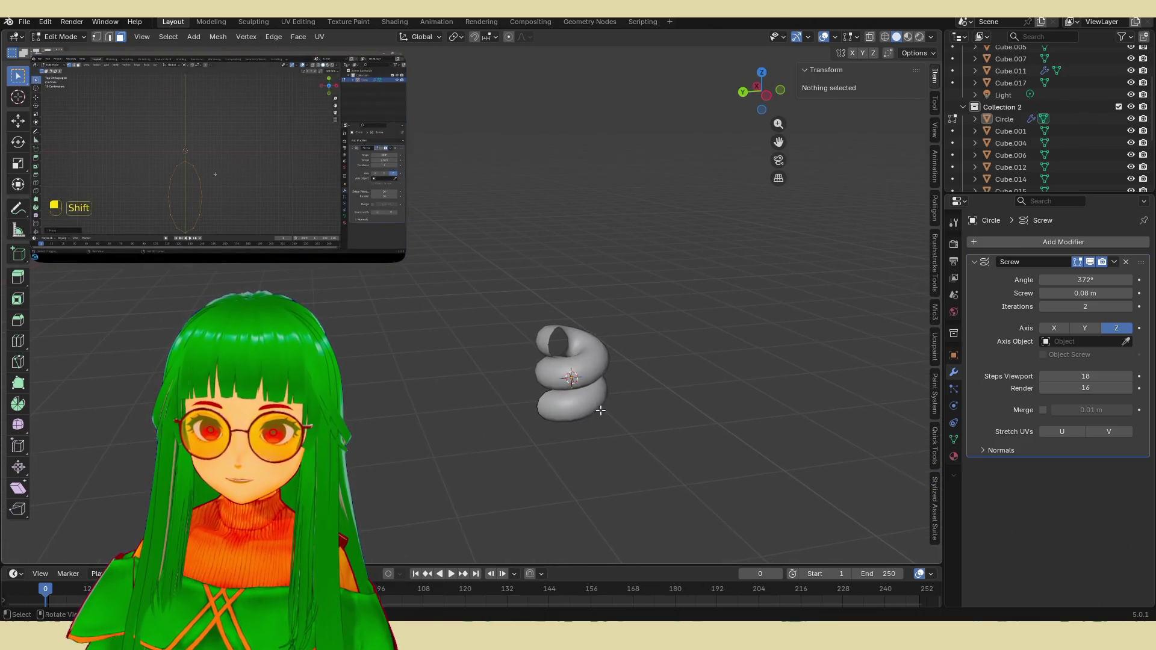
scroll(601, 410, "up", 3)
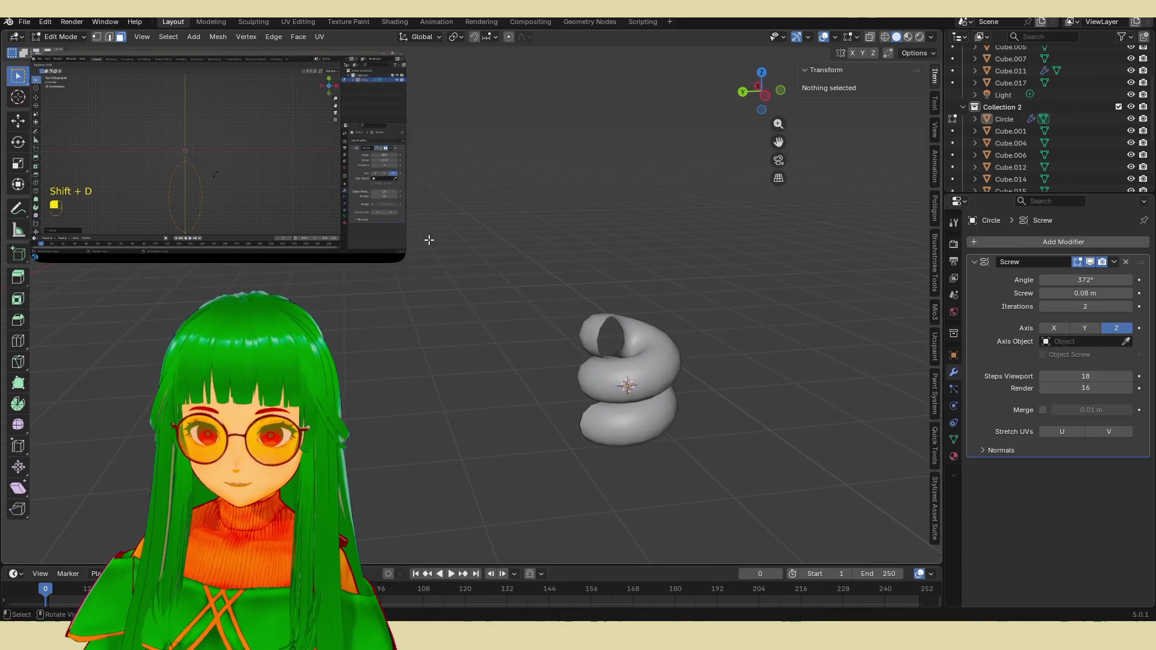
mouse_move(400, 262)
left_mouse_down()
mouse_move(578, 443)
mouse_move(449, 330)
mouse_move(476, 348)
mouse_move(461, 342)
left_mouse_up()
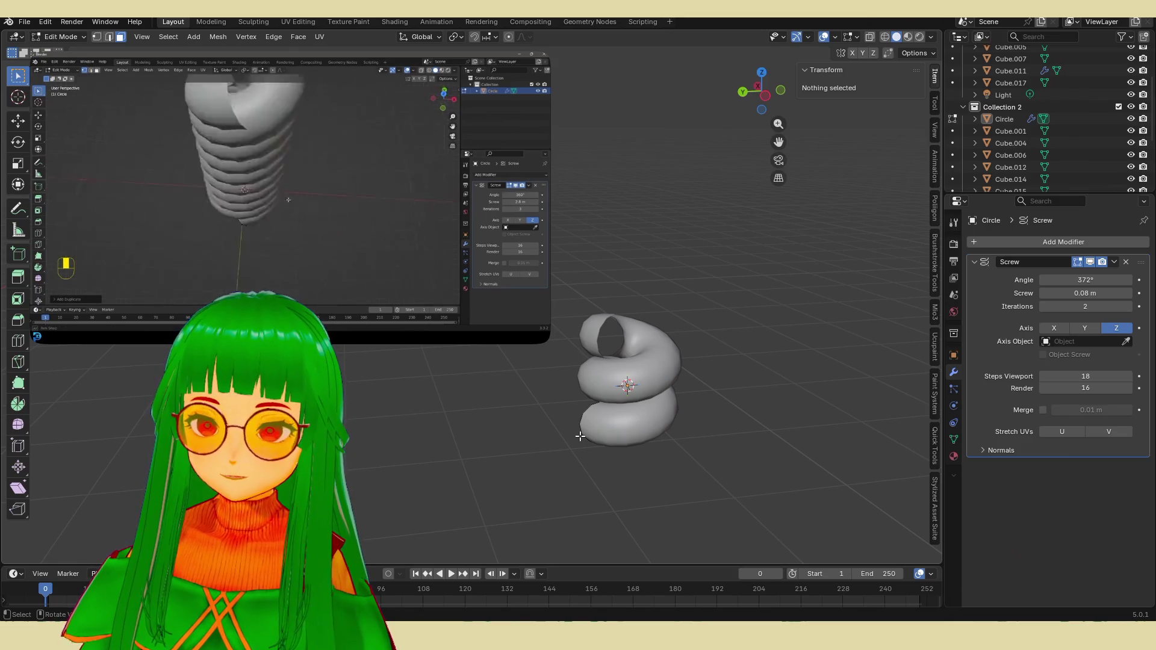
scroll(602, 425, "up", 1)
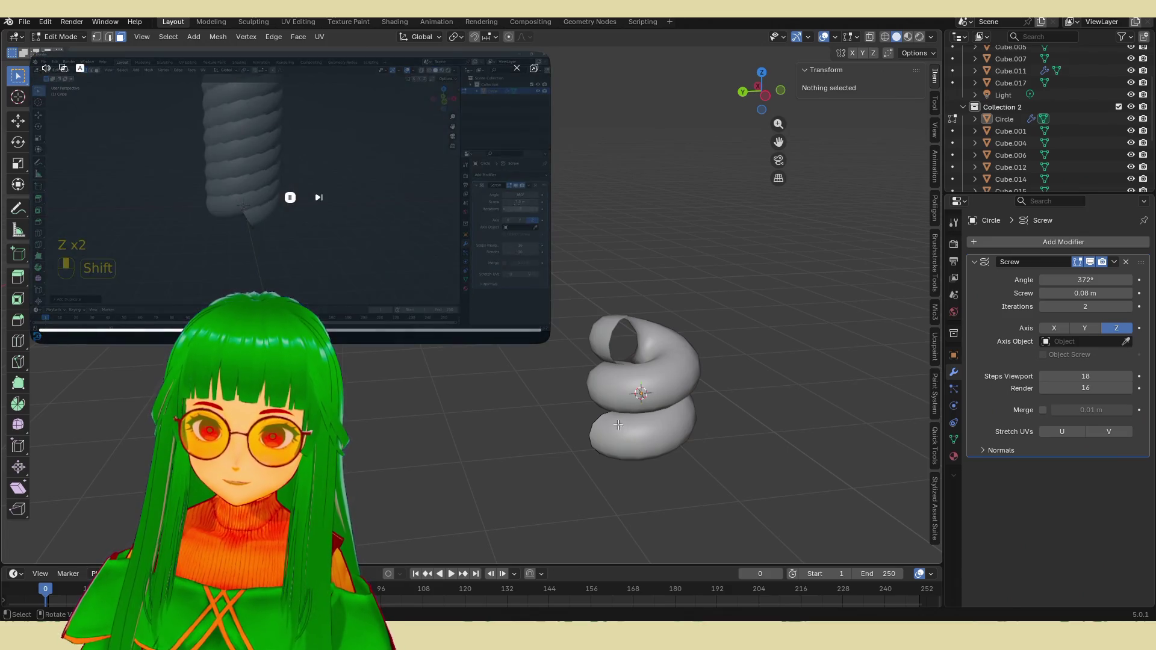
scroll(694, 406, "up", 1)
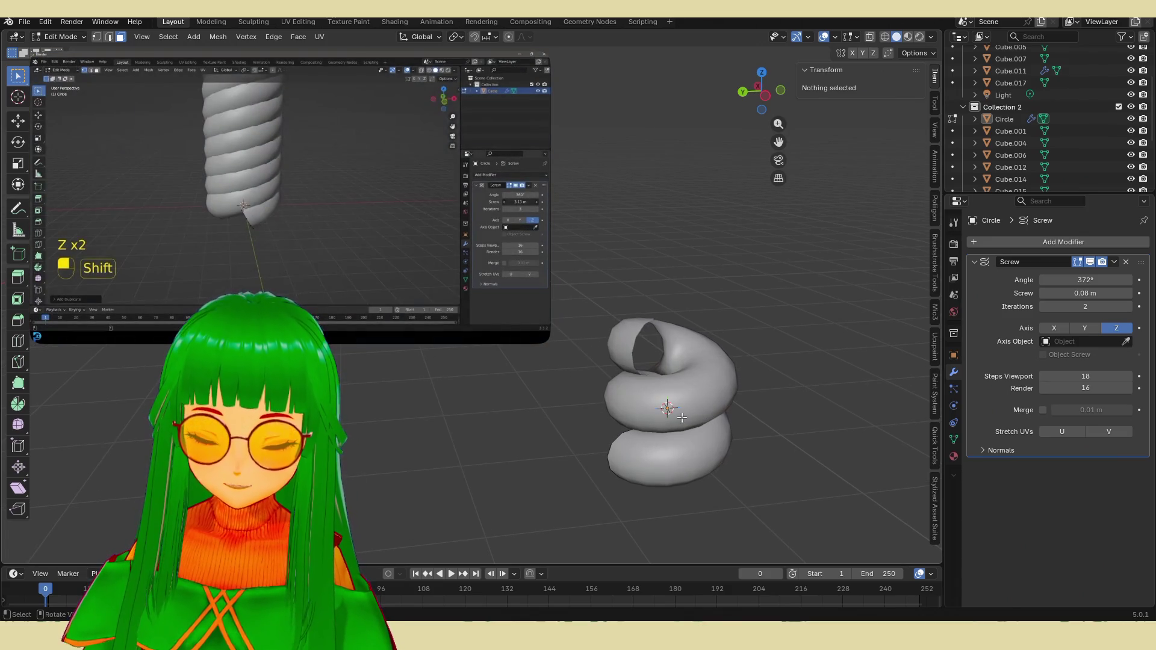
mouse_move(683, 417)
middle_mouse_down("shift")
mouse_move(663, 460)
mouse_move(627, 382)
mouse_move(641, 377)
mouse_move(621, 366)
middle_mouse_up("shift")
left_click_drag(549, 343, 414, 231)
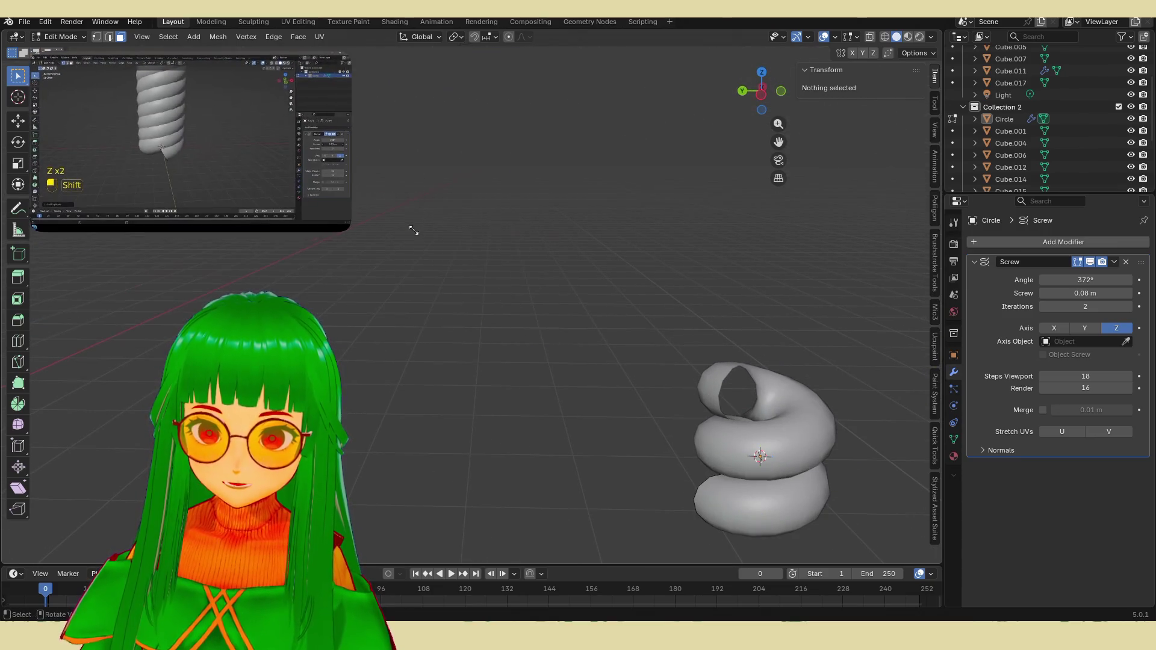
middle_click_drag(731, 454, 657, 411, "shift")
key("Tab")
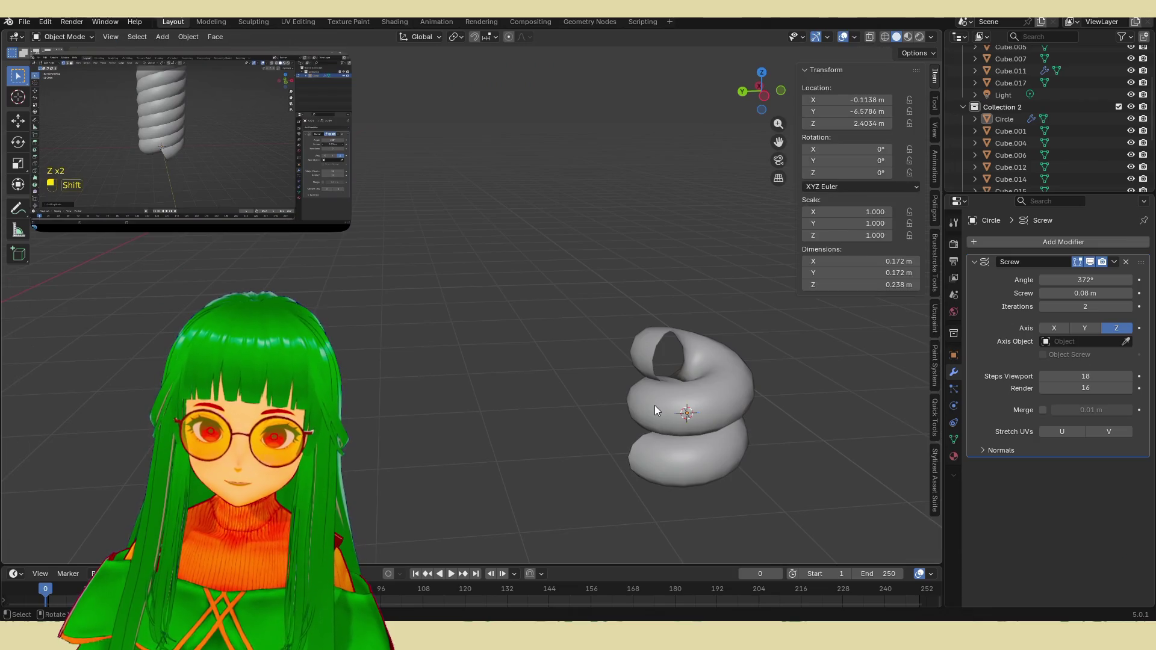
Step: Turn off the Screw modifier's viewport display so only the plain base circle shows
key("Tab")
left_click(1090, 263)
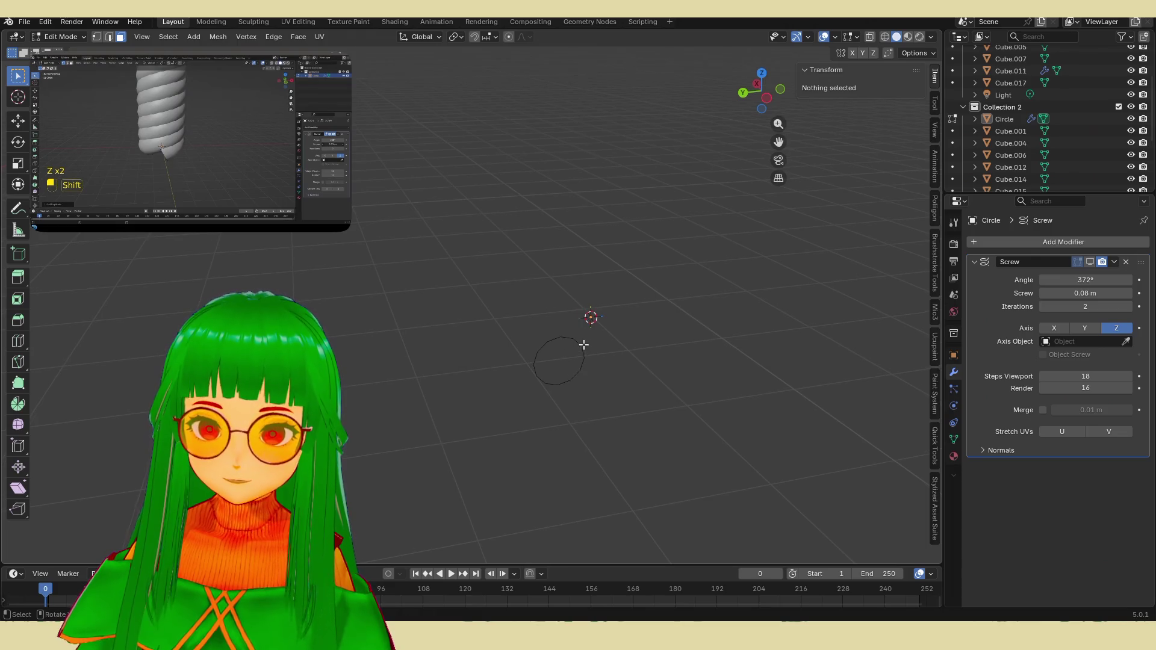
key("Tab")
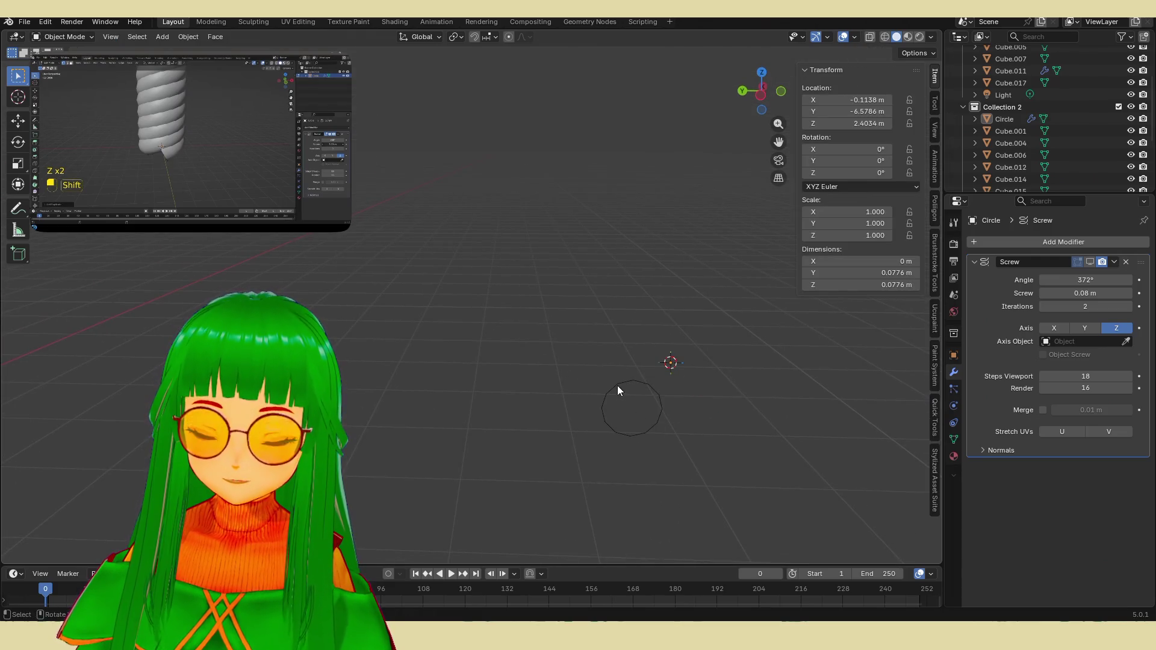
left_click(611, 410)
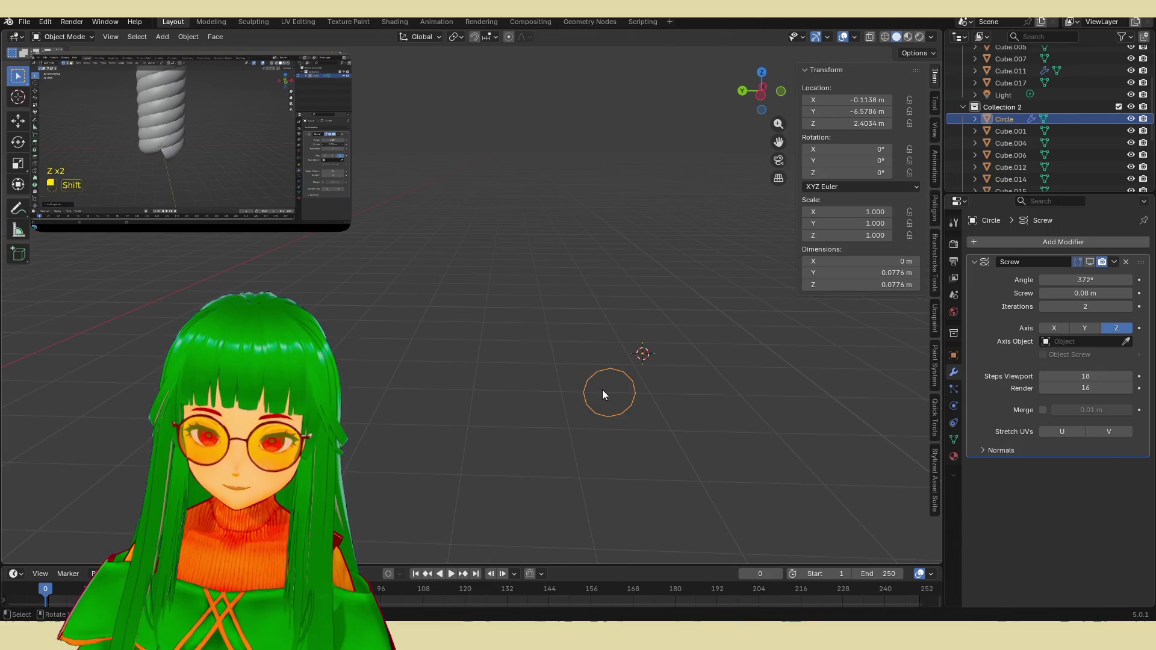
key("s")
key("Escape")
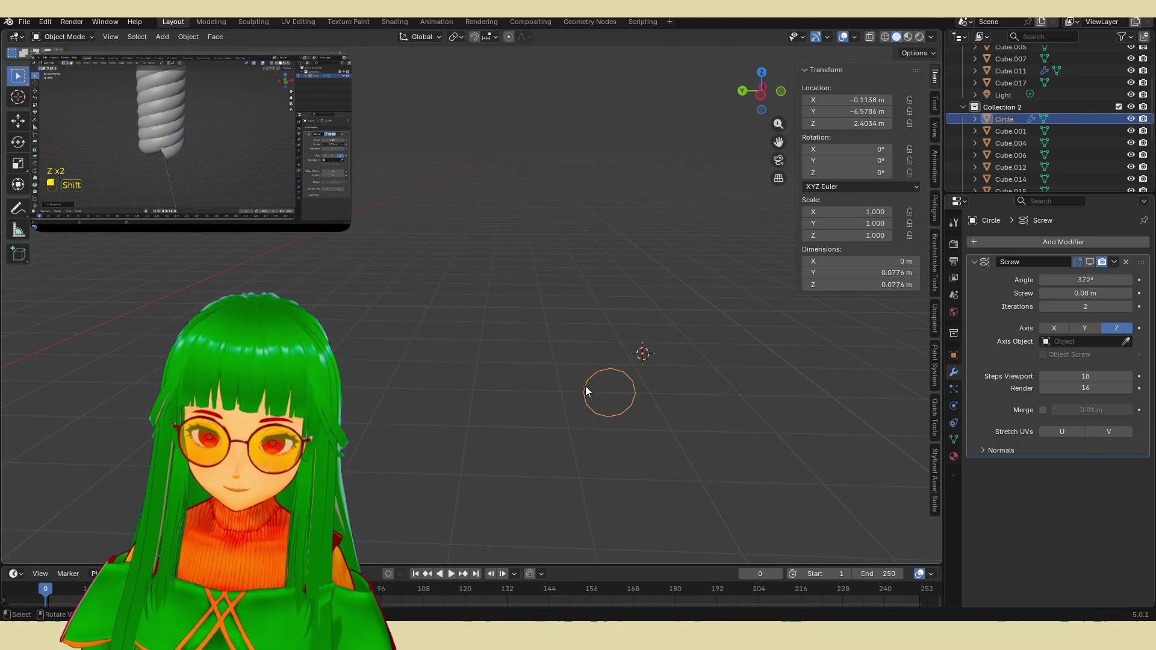
Step: Reselect the circle's vertices in Edit Mode and duplicate the circle with Shift+D
key("Tab")
key("Tab")
left_click_drag(560, 344, 641, 452)
left_click(567, 357)
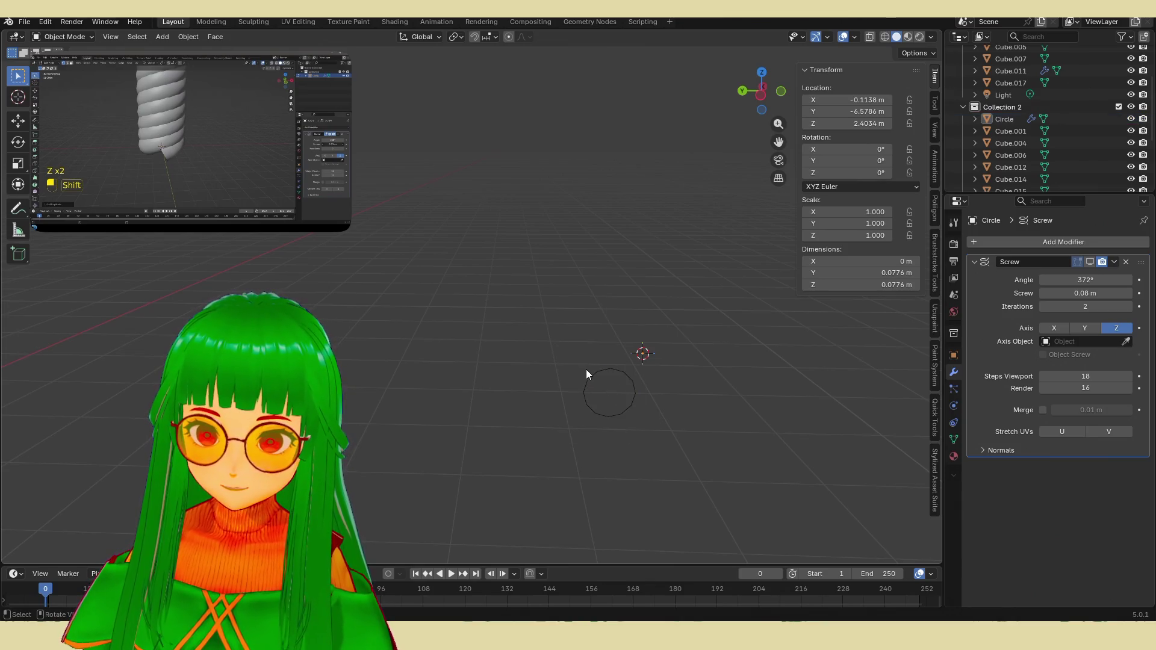
left_click(589, 373)
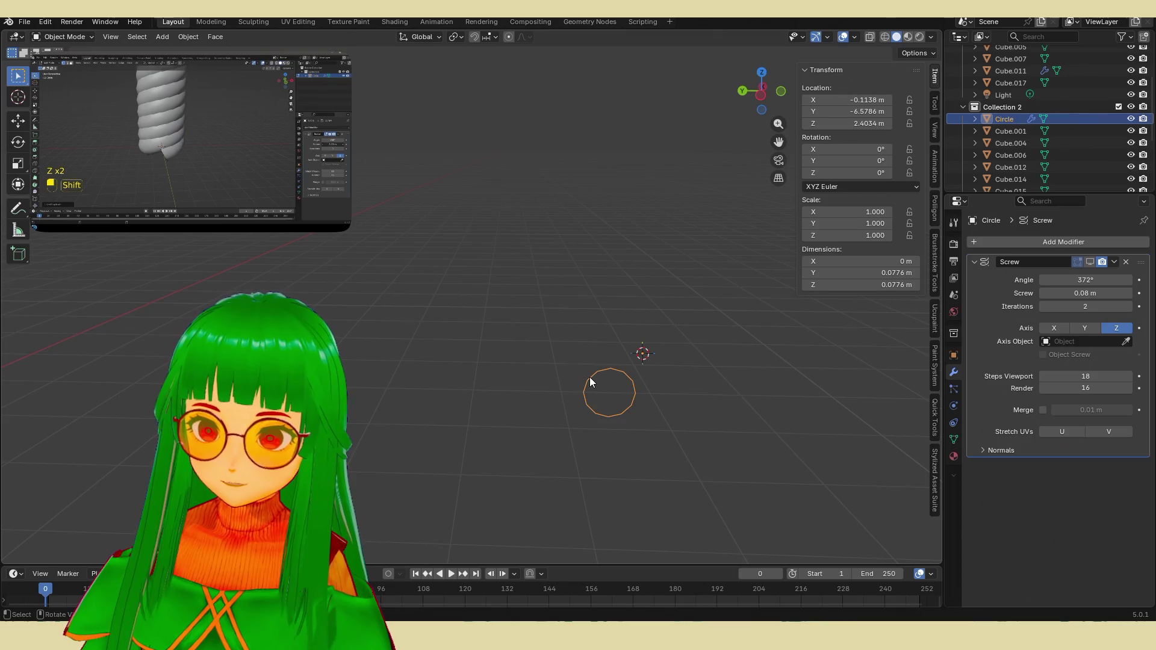
key("g")
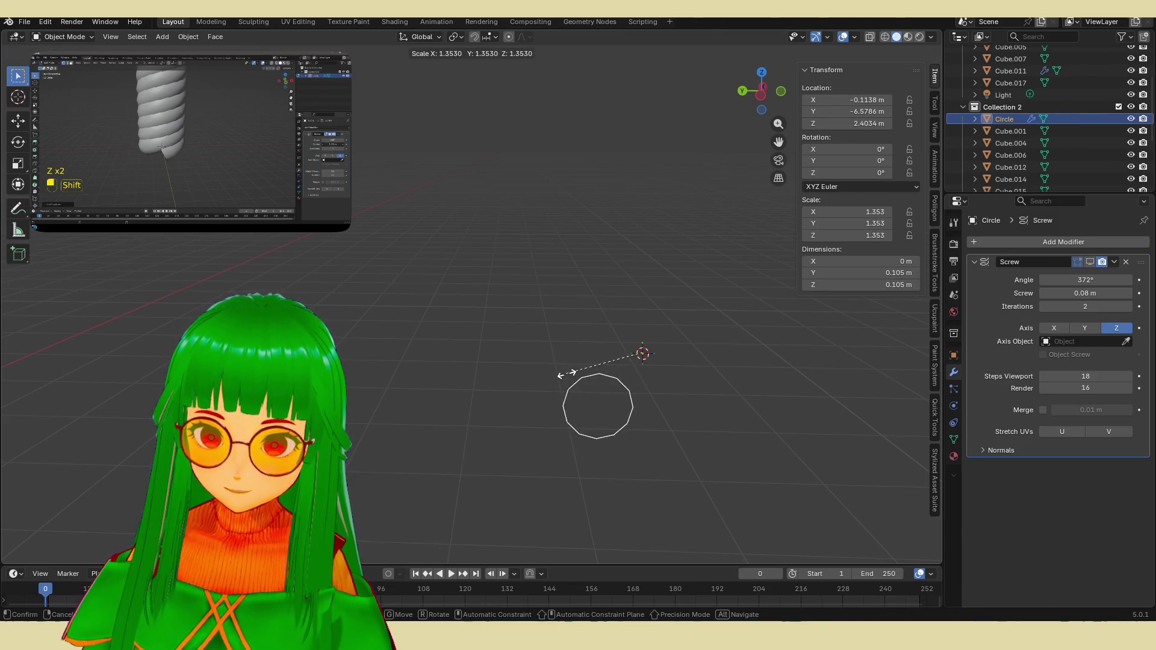
key("Escape")
mouse_move(588, 382)
middle_mouse_down()
mouse_move(597, 355)
mouse_move(446, 236)
mouse_move(521, 320)
mouse_move(530, 406)
mouse_move(512, 351)
middle_mouse_up()
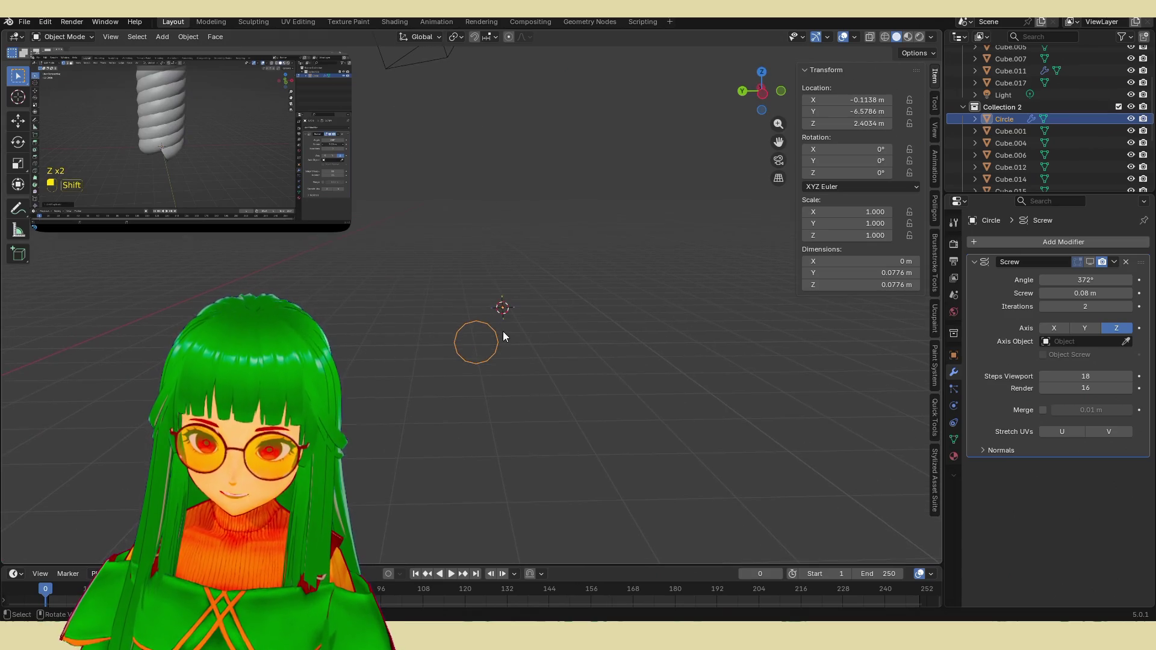
scroll(503, 333, "up", 2)
key("shift+d")
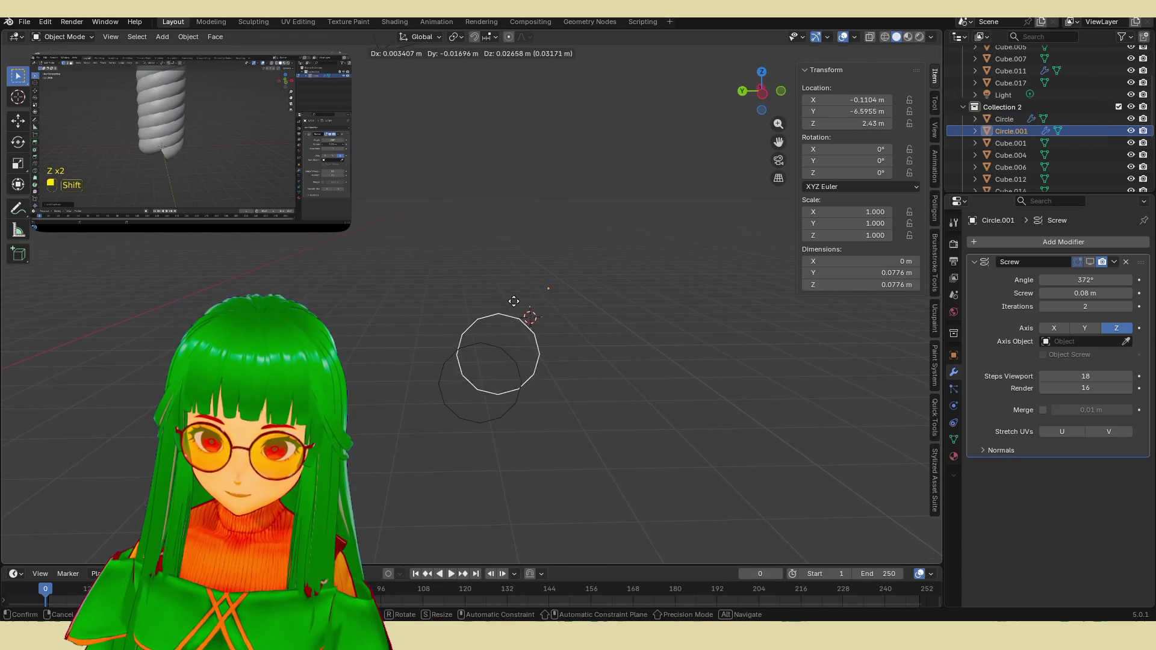
Step: Place two circle copies, up-right and down-right, with the Screw shown on the second copy
left_click(561, 227)
key("shift+d")
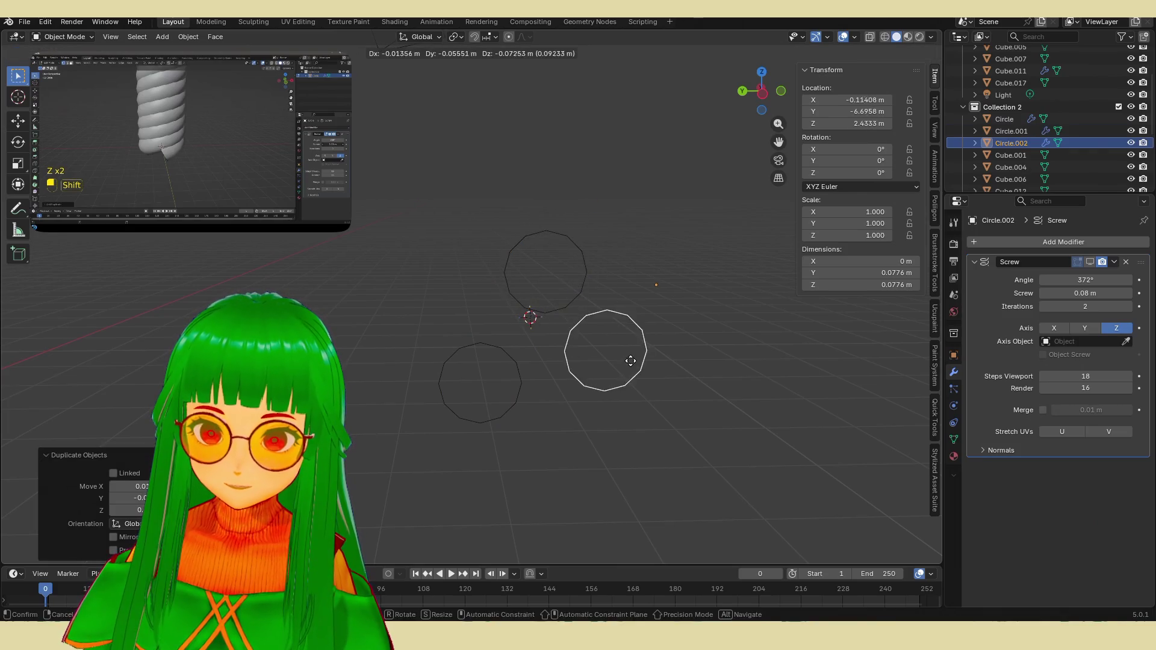
left_click(642, 390)
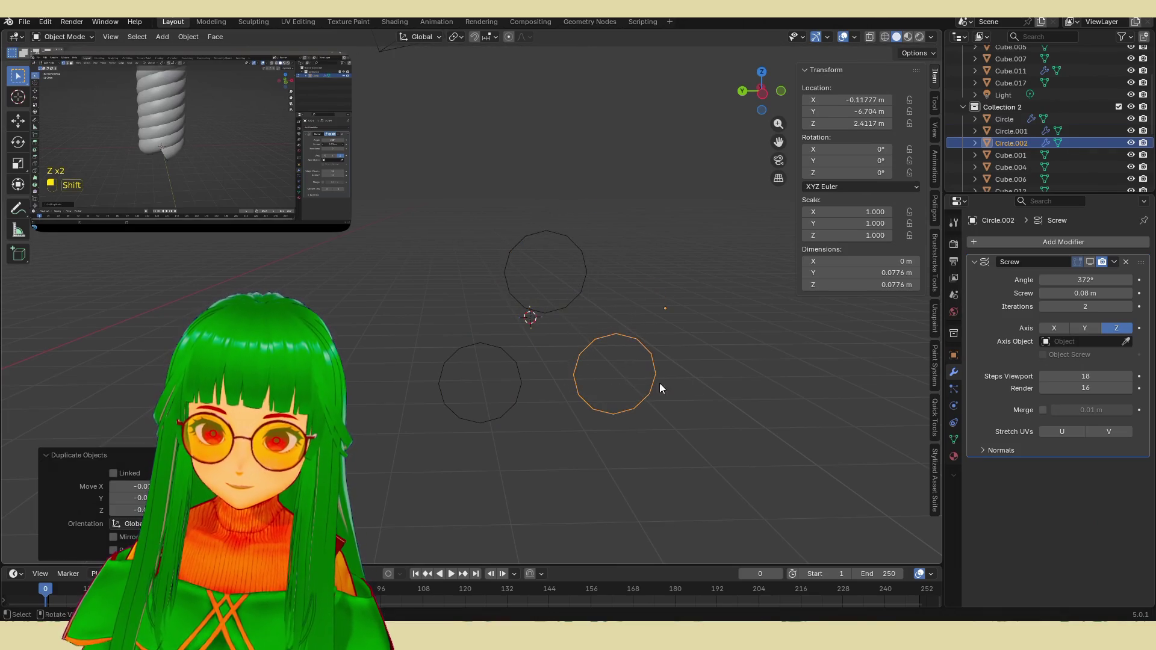
left_click(1090, 262)
mouse_move(666, 333)
middle_mouse_down()
mouse_move(674, 388)
mouse_move(504, 249)
mouse_move(720, 359)
mouse_move(545, 299)
mouse_move(800, 516)
mouse_move(702, 439)
middle_mouse_up()
Step: Move Circle.001, then undo back to the single original circle with its screw spring visible
left_click(534, 287)
left_click(536, 287)
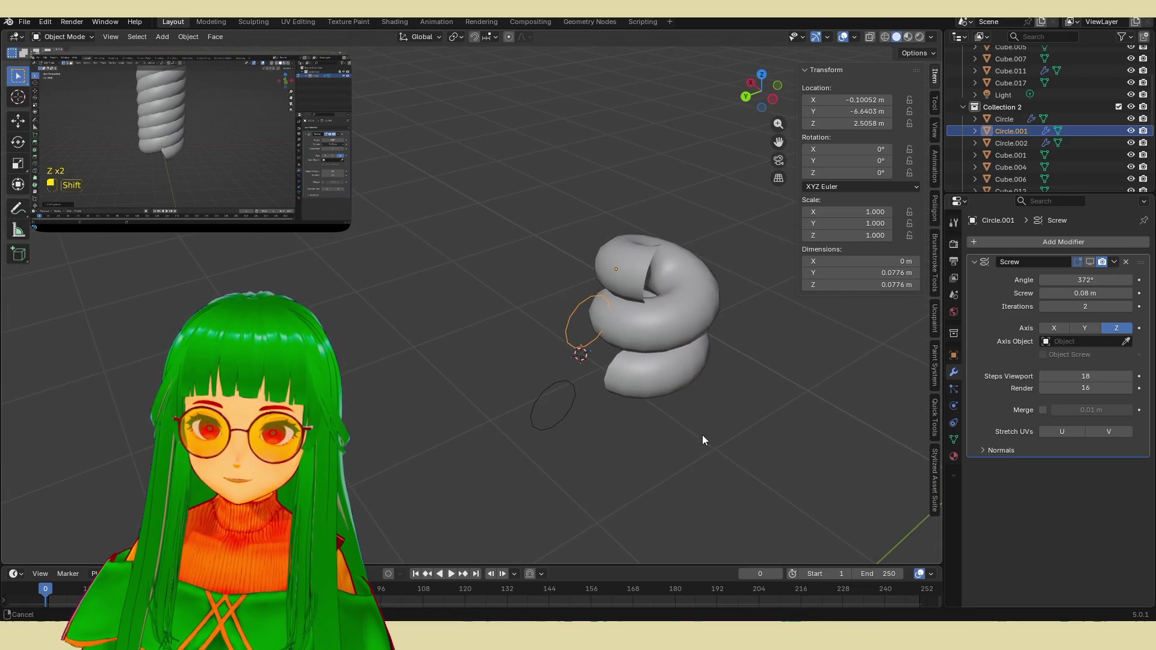
key("g")
left_click(642, 442)
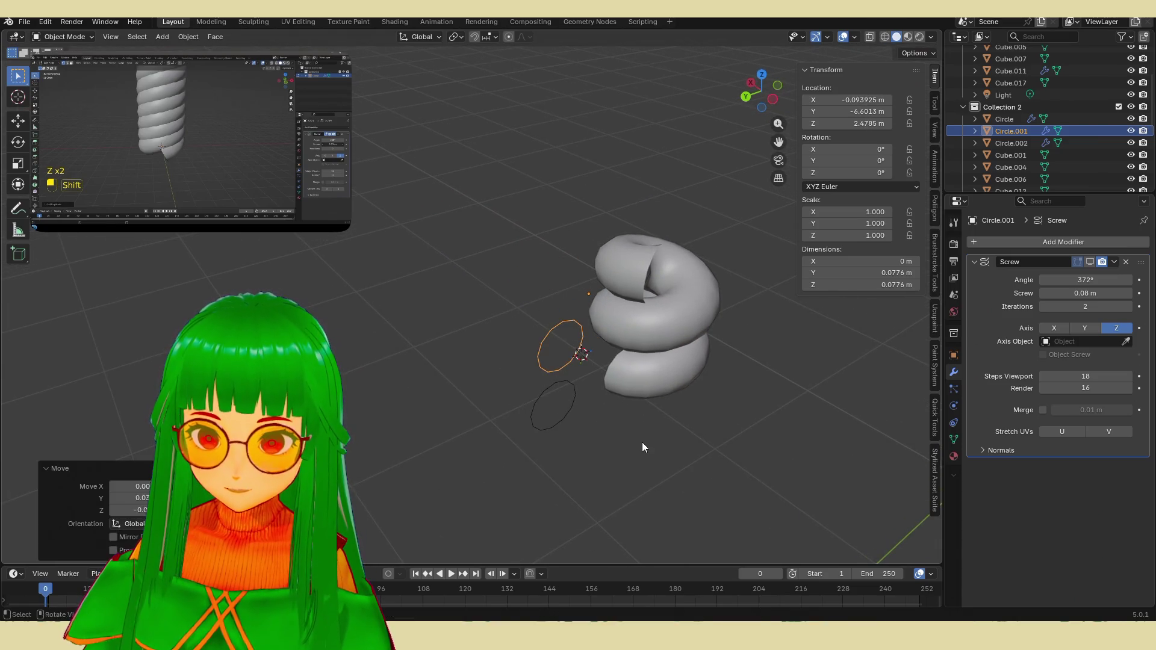
key("ctrl+z")
key("ctrl+z")
key("ctrl+z")
key("ctrl+z")
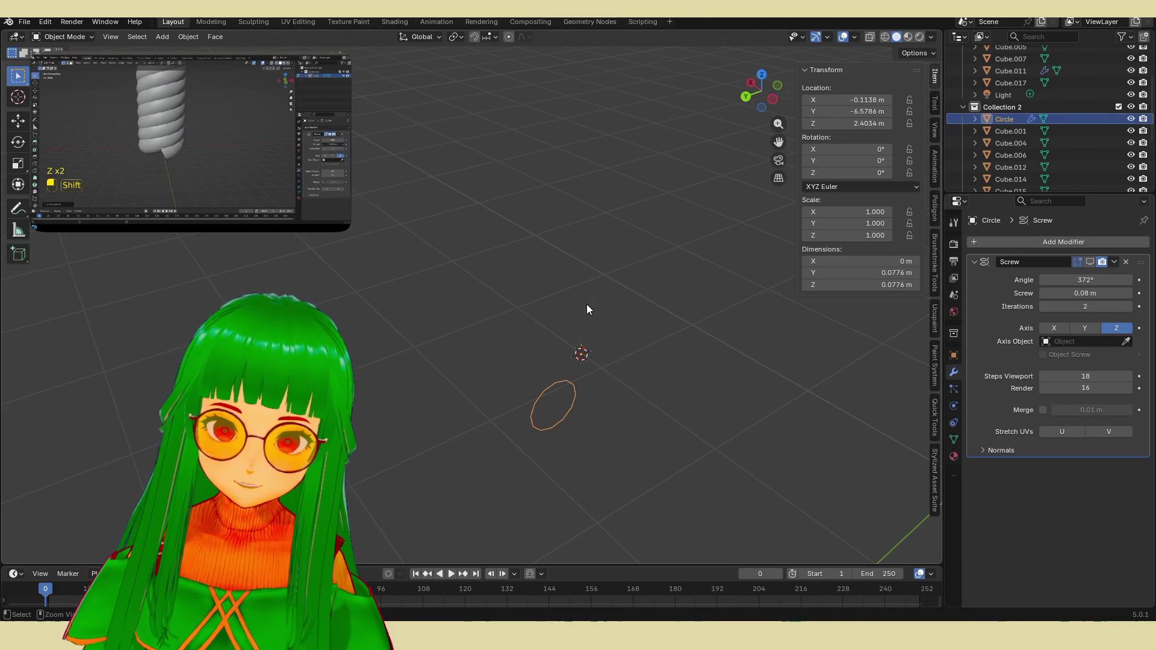
left_click(1090, 263)
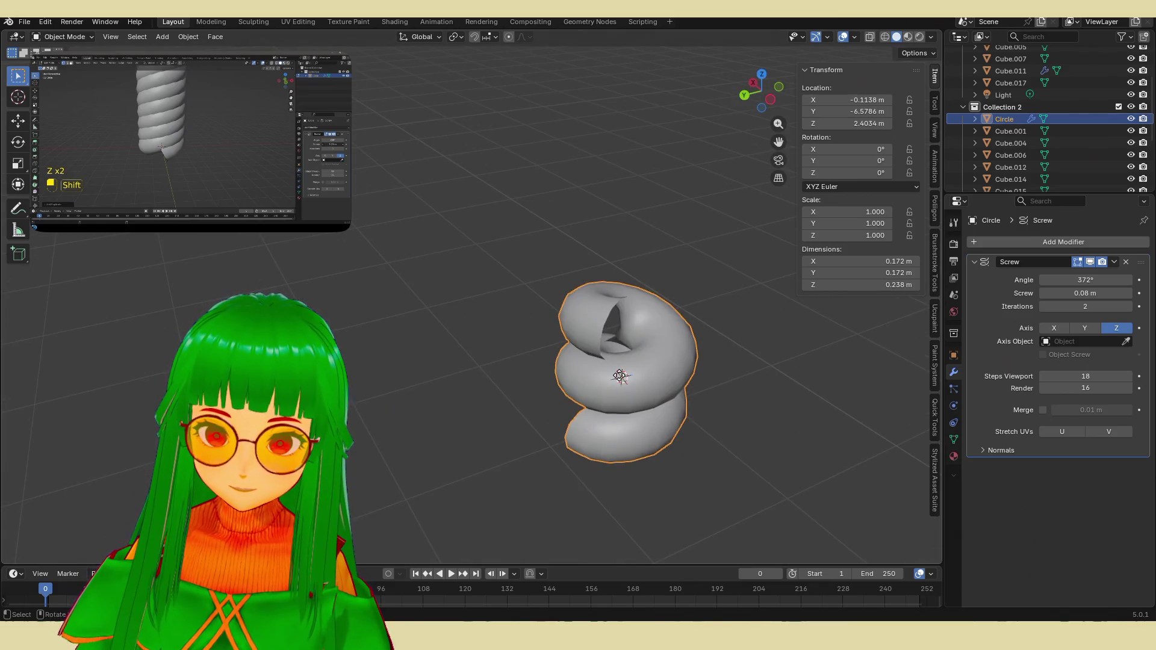
Step: Shift the screwed circle slightly left, toggling the Screw display off and back on
key("g")
key("Escape")
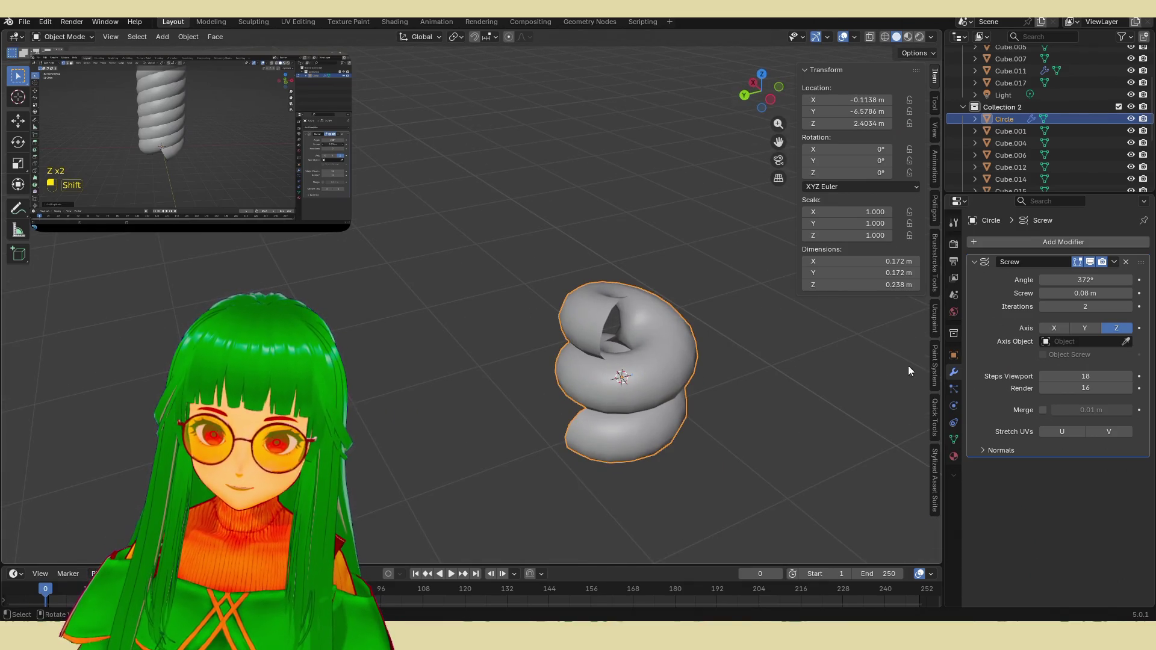
key("Tab")
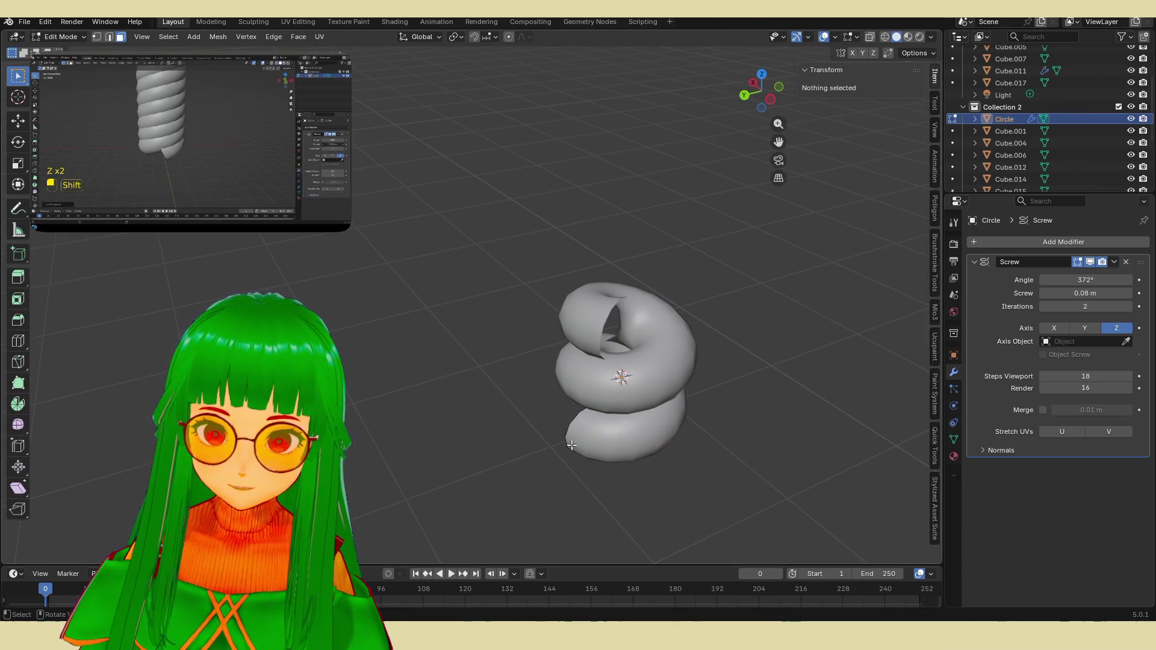
key("Tab")
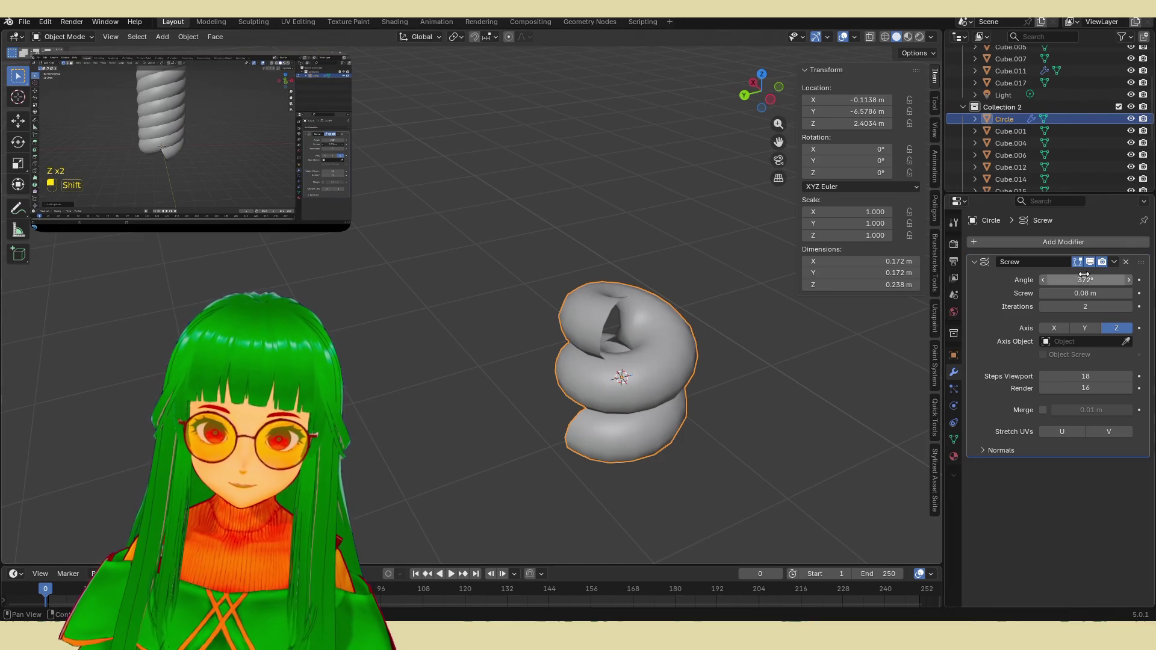
left_click(1091, 262)
left_click_drag(599, 400, 574, 404)
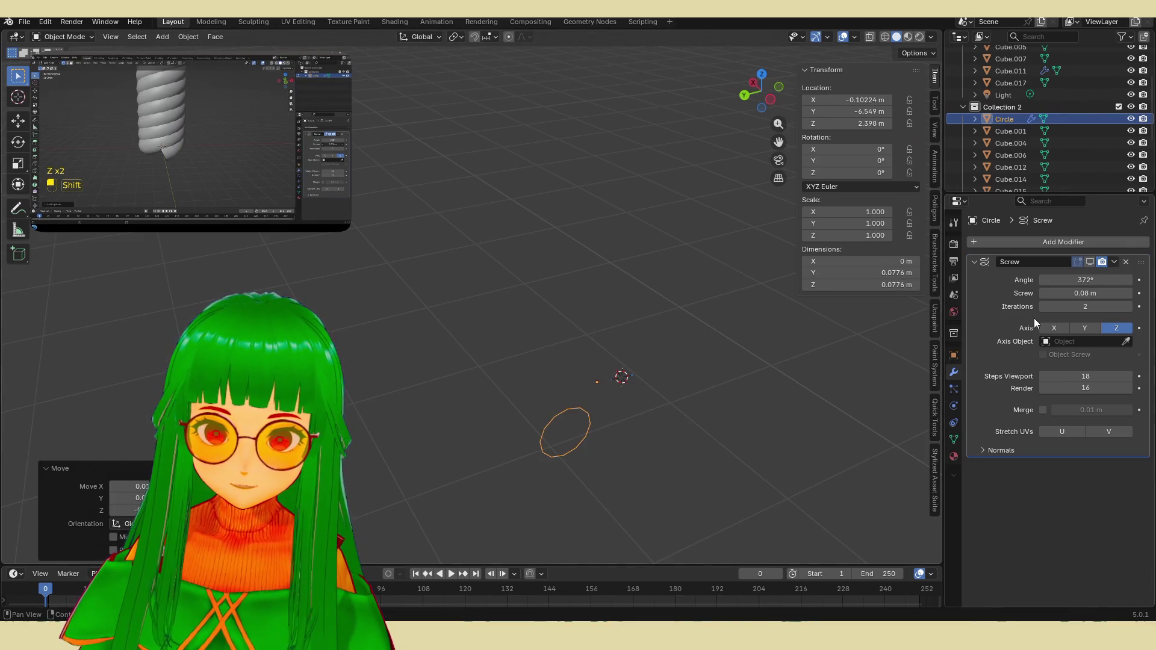
left_click(1094, 259)
mouse_move(576, 361)
left_mouse_down()
mouse_move(558, 375)
mouse_move(618, 338)
mouse_move(607, 318)
mouse_move(602, 352)
left_mouse_up()
Step: Raise the Screw offset from 0.08 m to 0.28 m, stretching the spring to 0.638 m tall
mouse_move(603, 352)
middle_mouse_down()
mouse_move(499, 402)
mouse_move(594, 382)
mouse_move(619, 238)
mouse_move(597, 266)
middle_mouse_up()
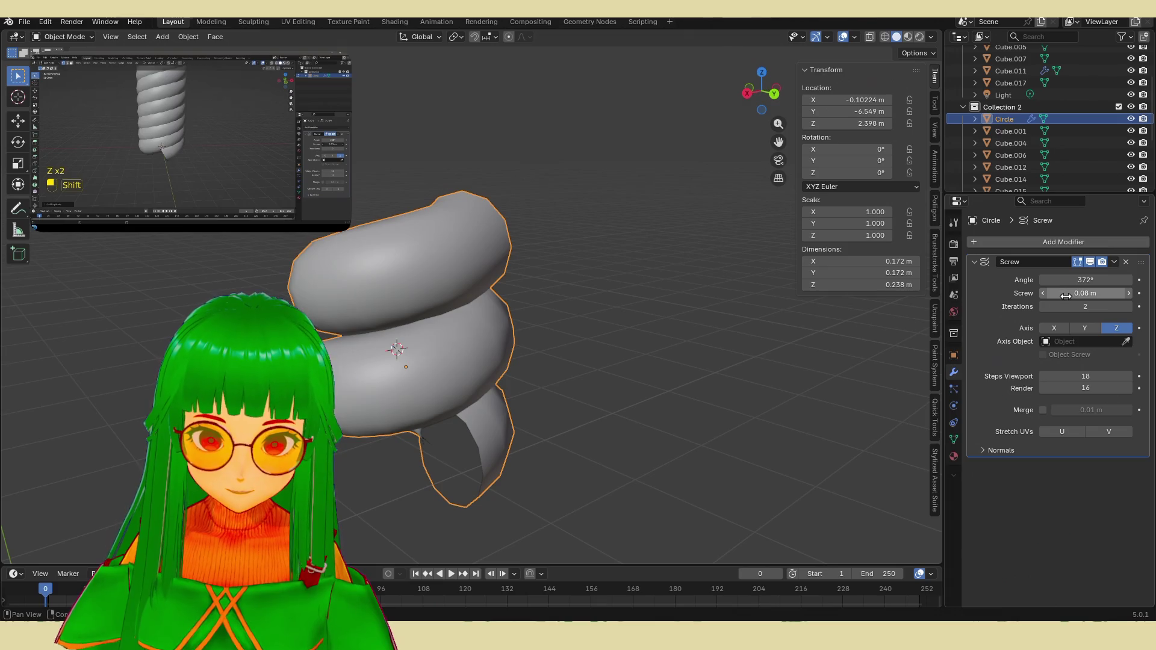
left_click_drag(1066, 295, 1103, 295)
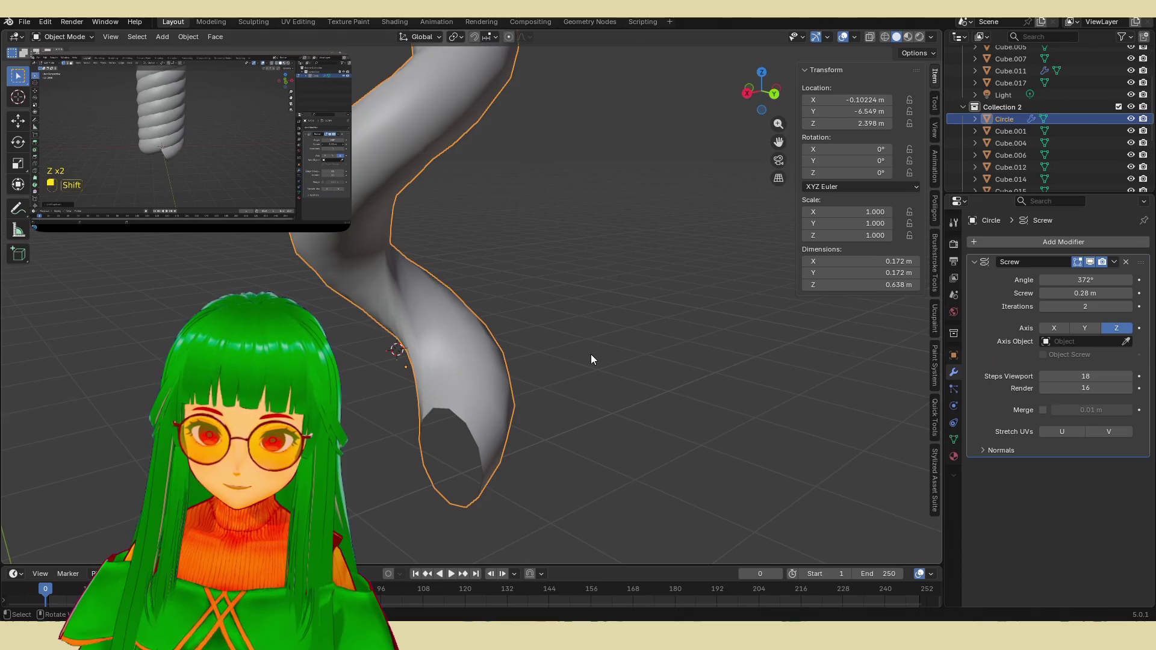
mouse_move(591, 355)
middle_mouse_down()
mouse_move(507, 335)
mouse_move(645, 304)
mouse_move(610, 347)
middle_mouse_up()
Step: Duplicate the spiral tube and rotate the copy about 94° around Z
key("shift+d")
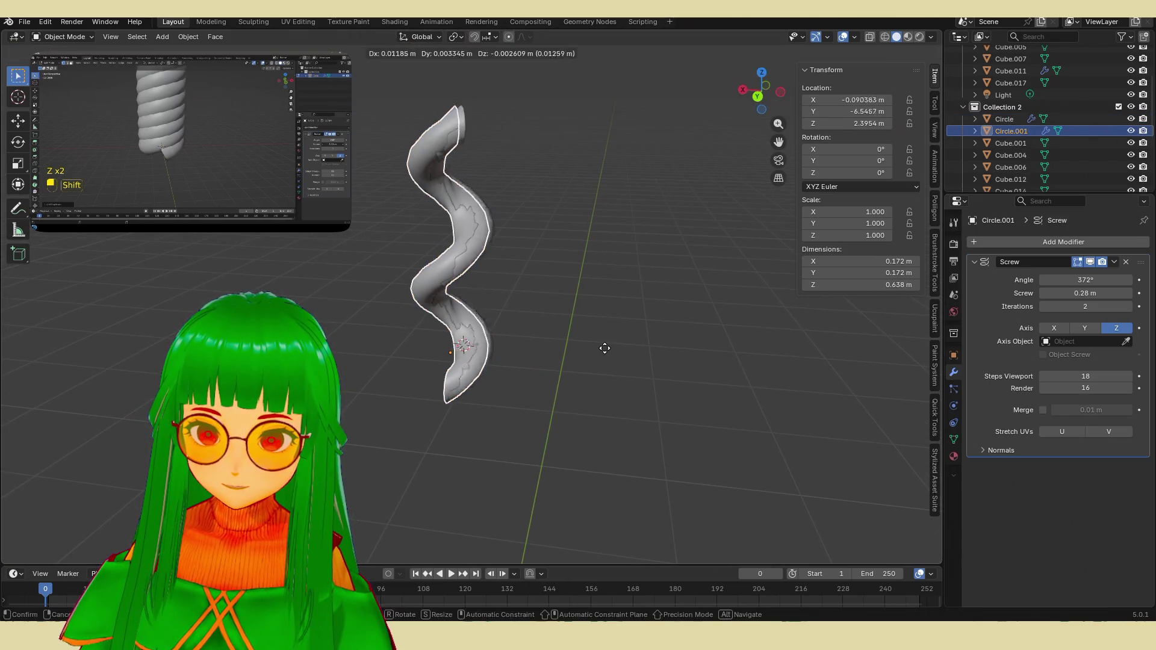
left_click(609, 346)
key("r")
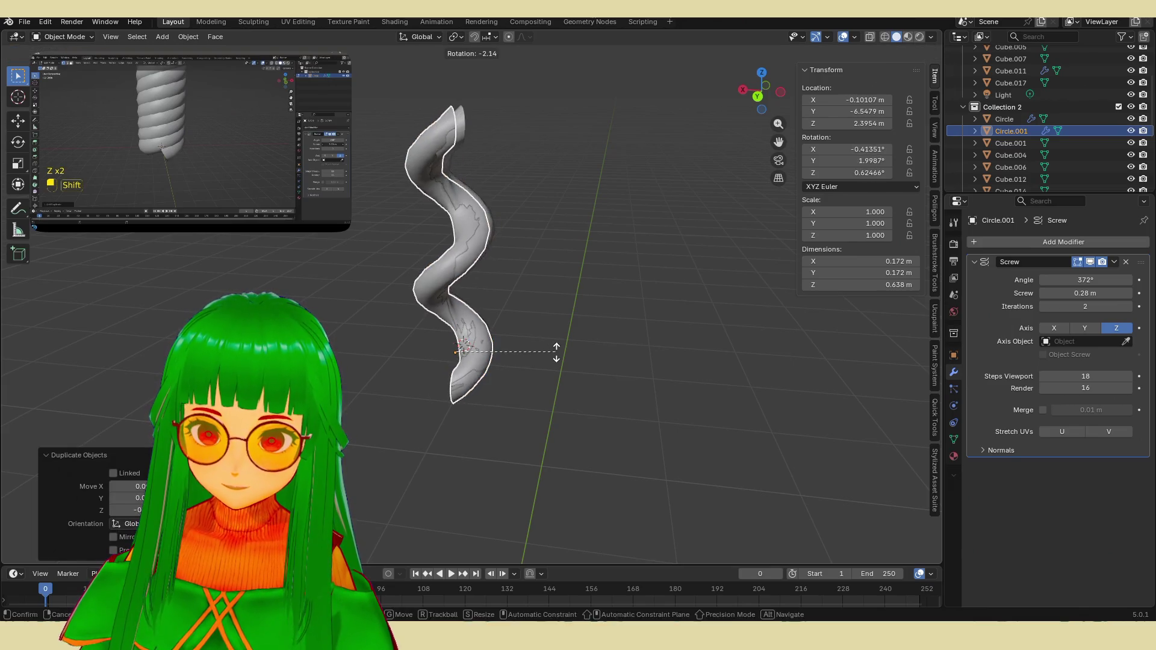
key("Escape")
key("r")
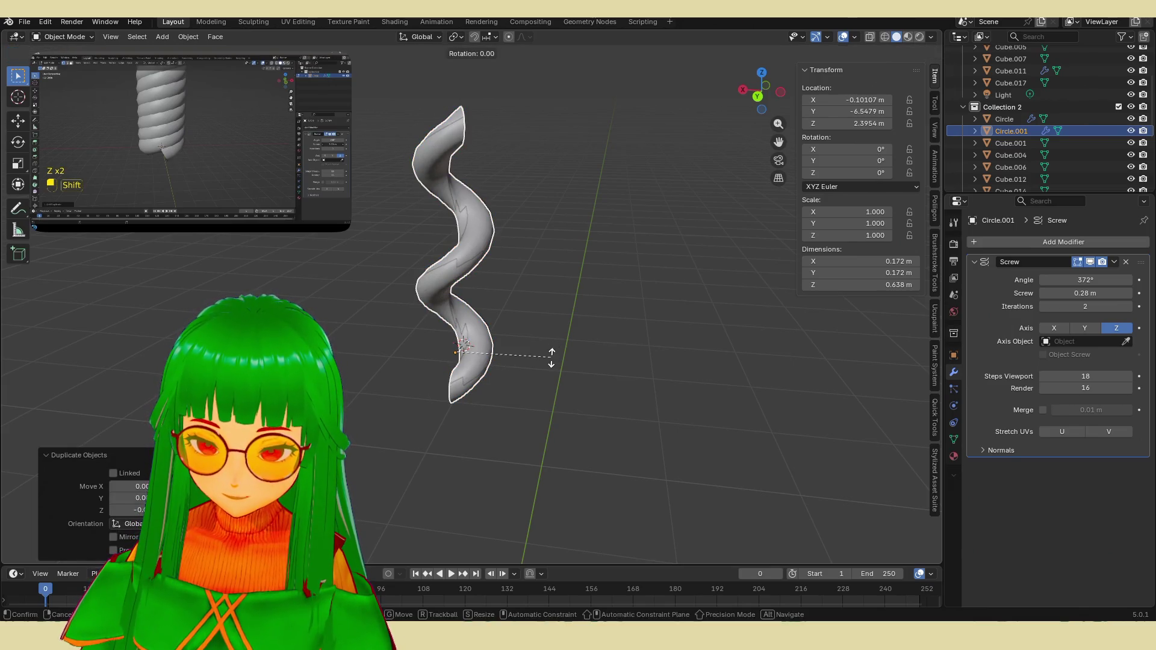
key("y")
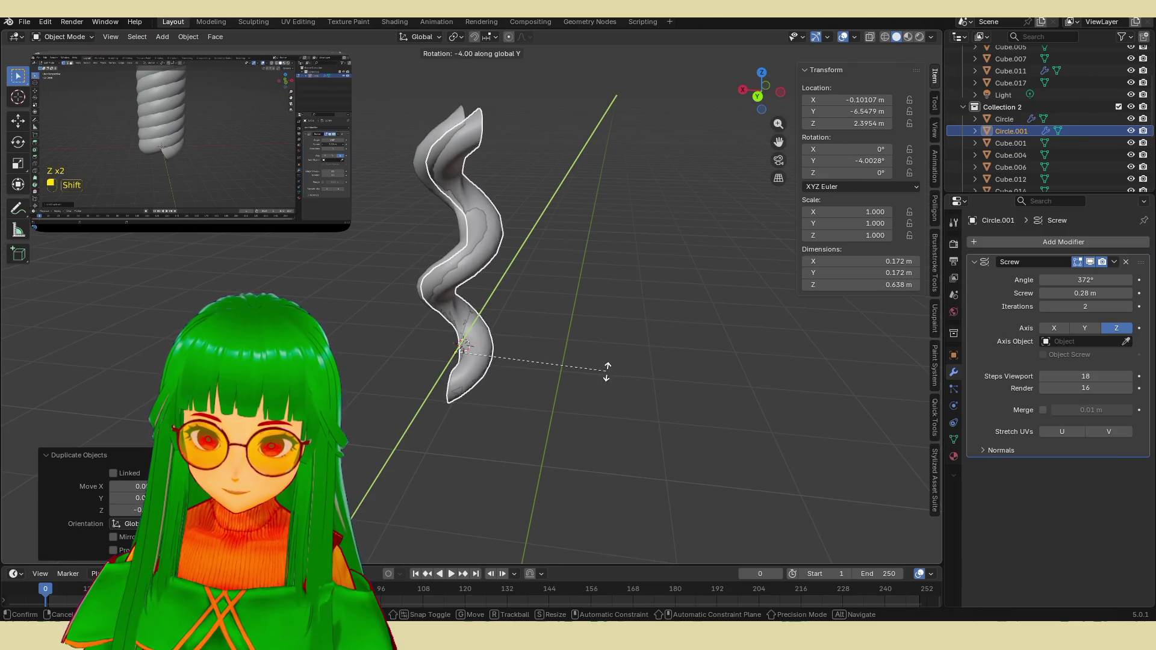
key("z")
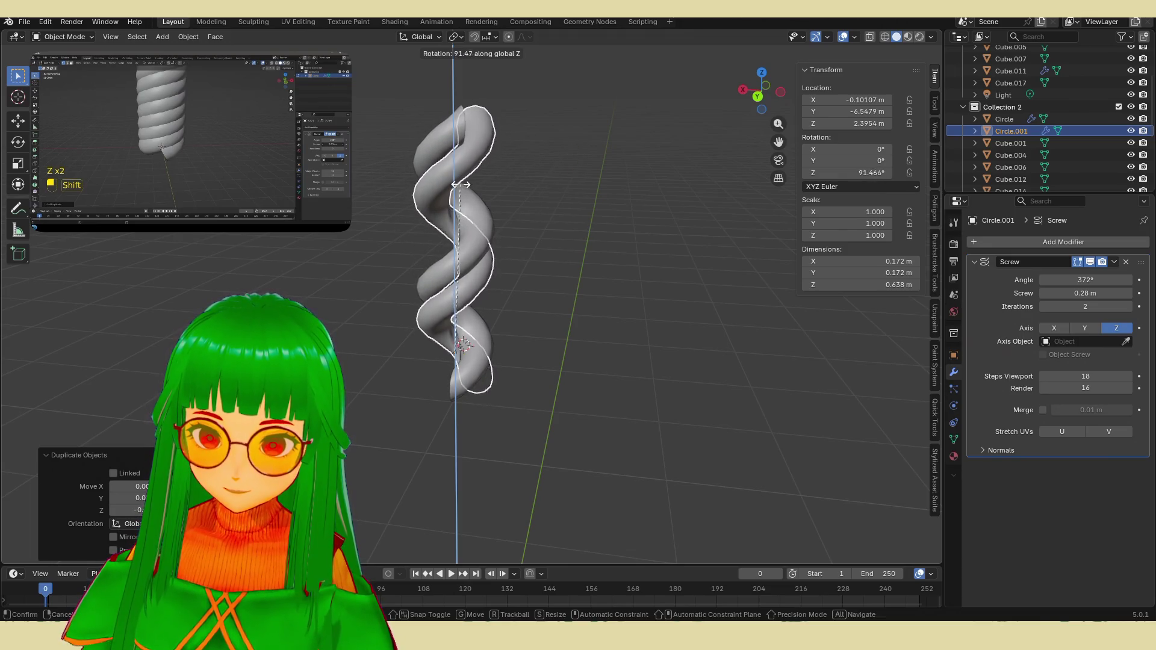
left_click(453, 185)
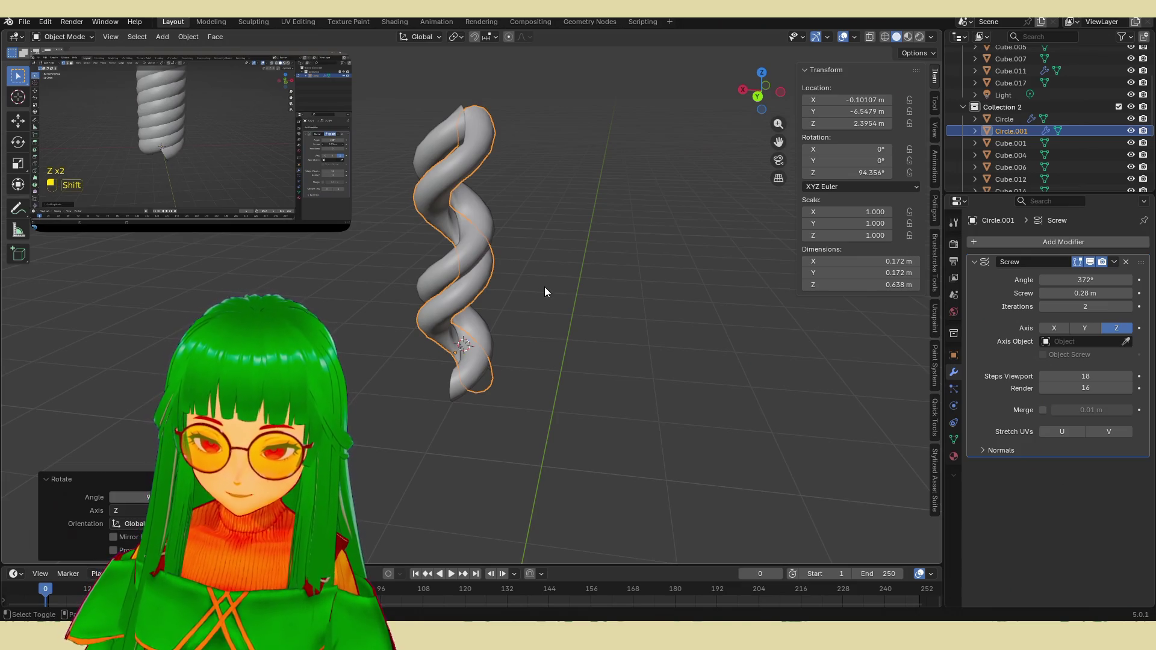
Step: Make a third copy of the tube and rotate it around Z
key("shift+d")
key("z")
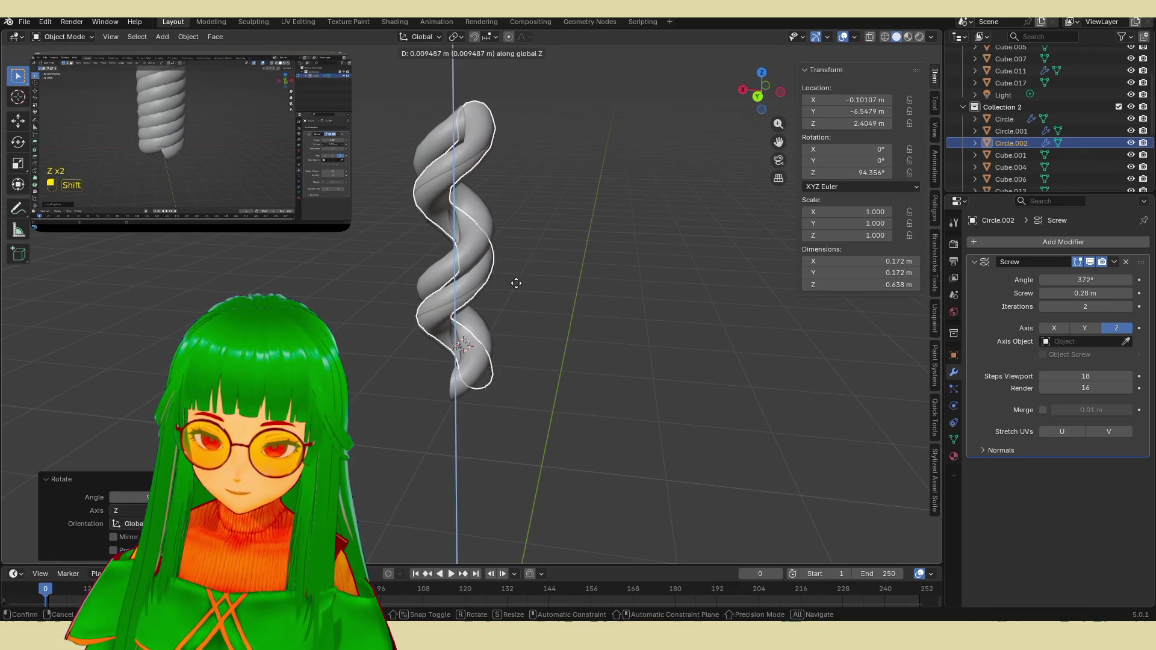
key("r")
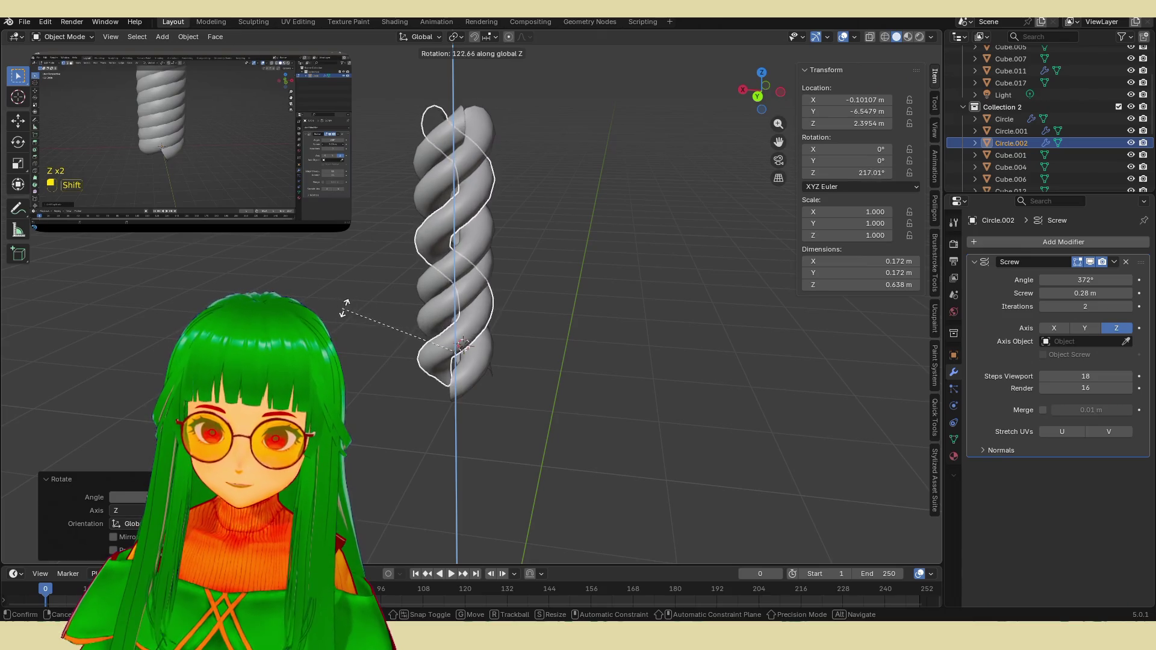
left_click(377, 295)
mouse_move(546, 355)
middle_mouse_down()
mouse_move(478, 349)
mouse_move(627, 353)
middle_mouse_up()
scroll(583, 355, "up", 3)
Step: Set the third copy's Screw modifier Angle to -360°
left_click_drag(1084, 280, 1084, 280)
type("-36")
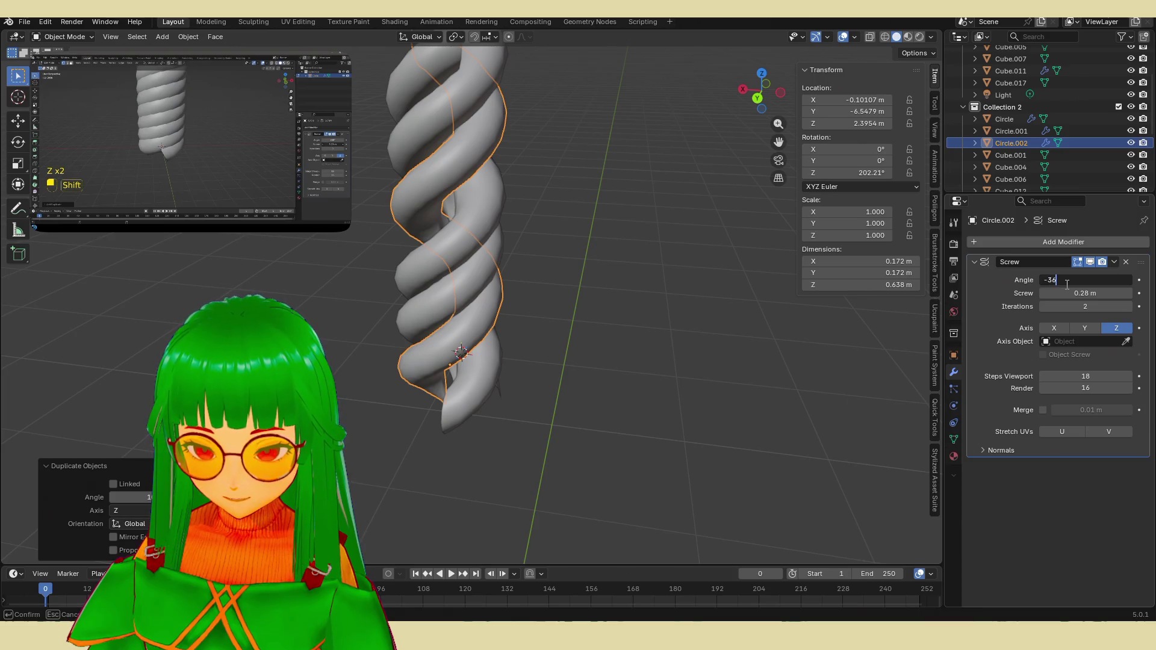
type("0")
key("Return")
mouse_move(569, 234)
middle_mouse_down()
mouse_move(523, 222)
mouse_move(510, 231)
middle_mouse_up()
scroll(509, 230, "up", 4)
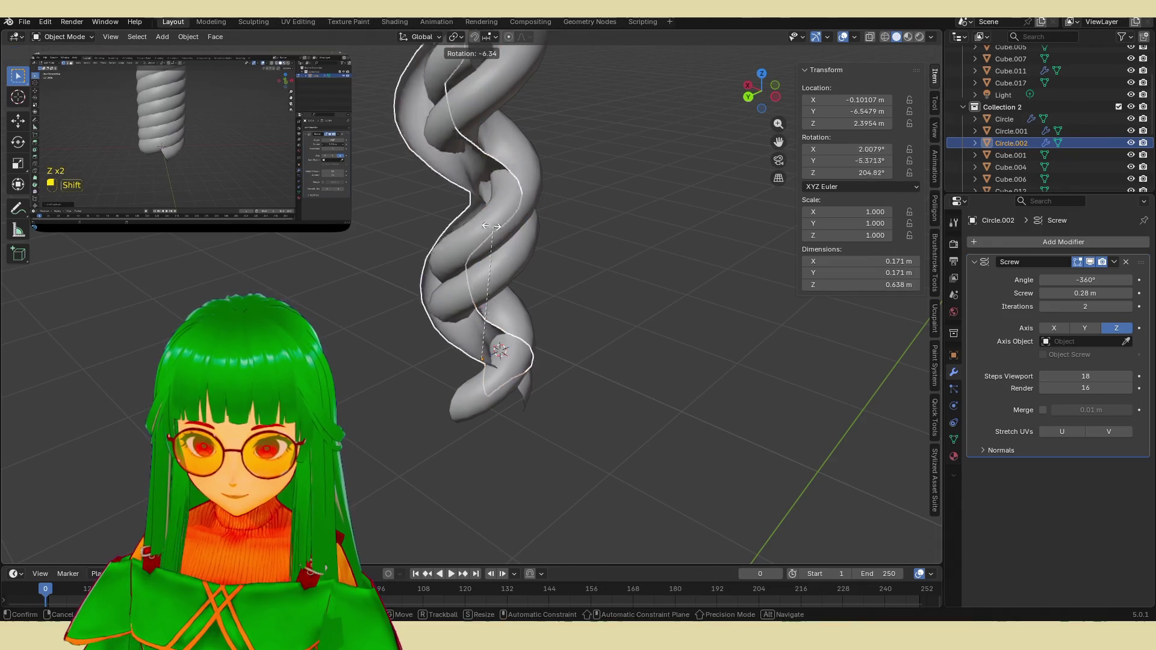
Step: Inspect the braid in solid shading, then box-select and delete all three strands
key("z")
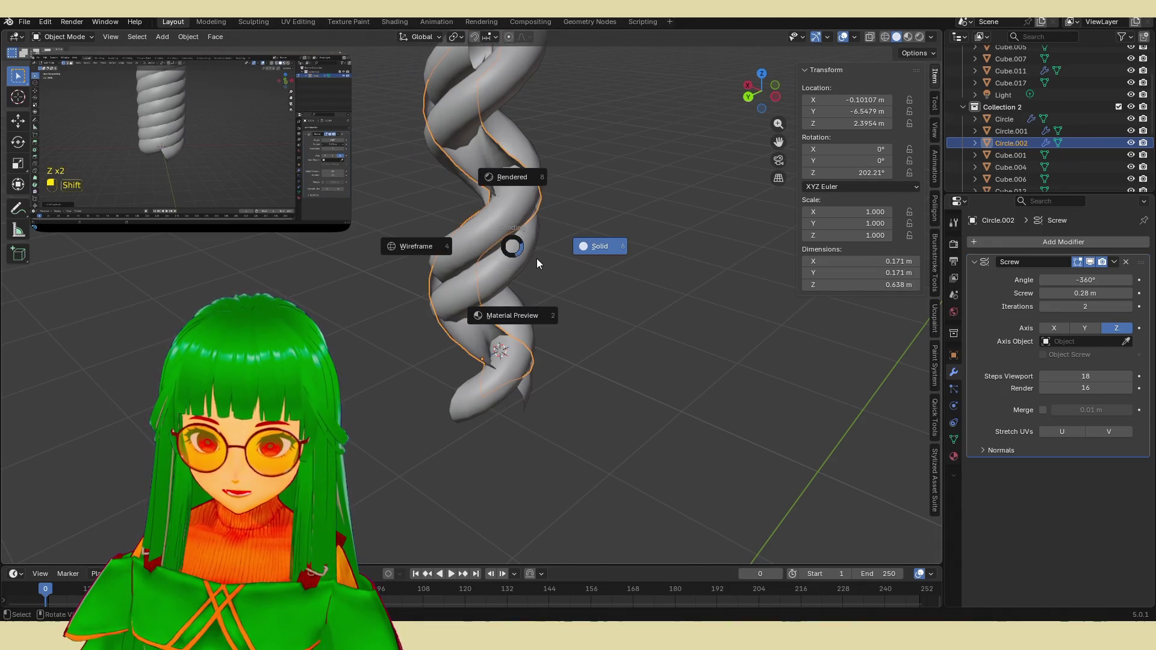
left_click(536, 259)
mouse_move(709, 195)
middle_mouse_down()
mouse_move(637, 230)
mouse_move(616, 287)
mouse_move(617, 333)
middle_mouse_up()
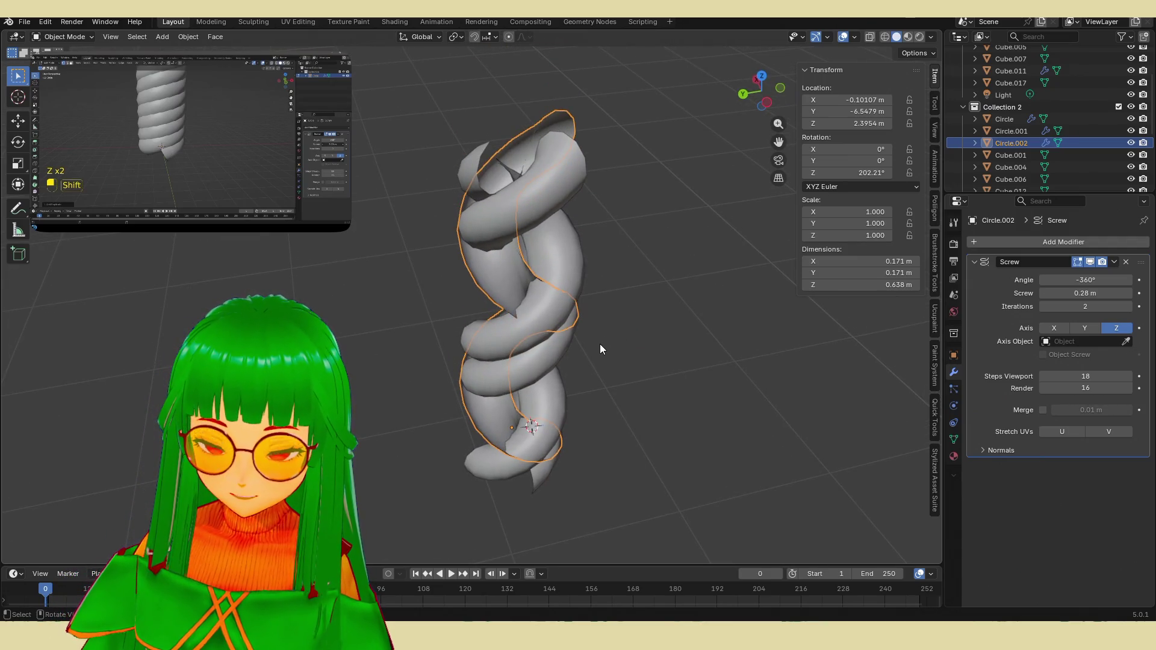
key("r")
key("z")
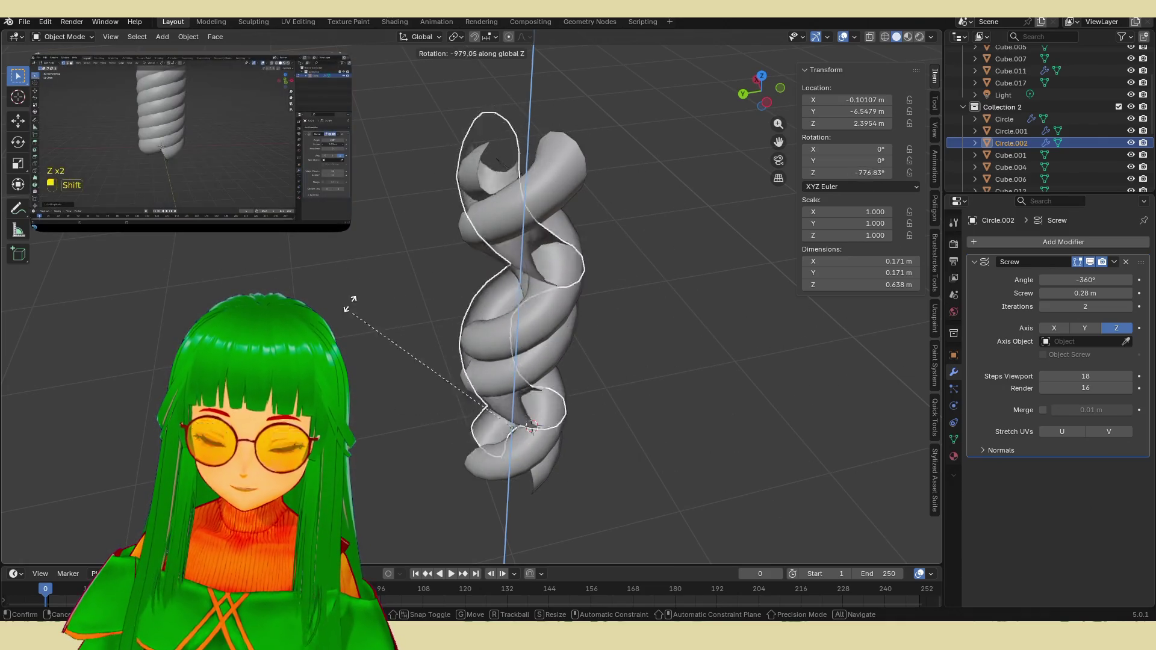
key("Escape")
left_click_drag(569, 184, 497, 427)
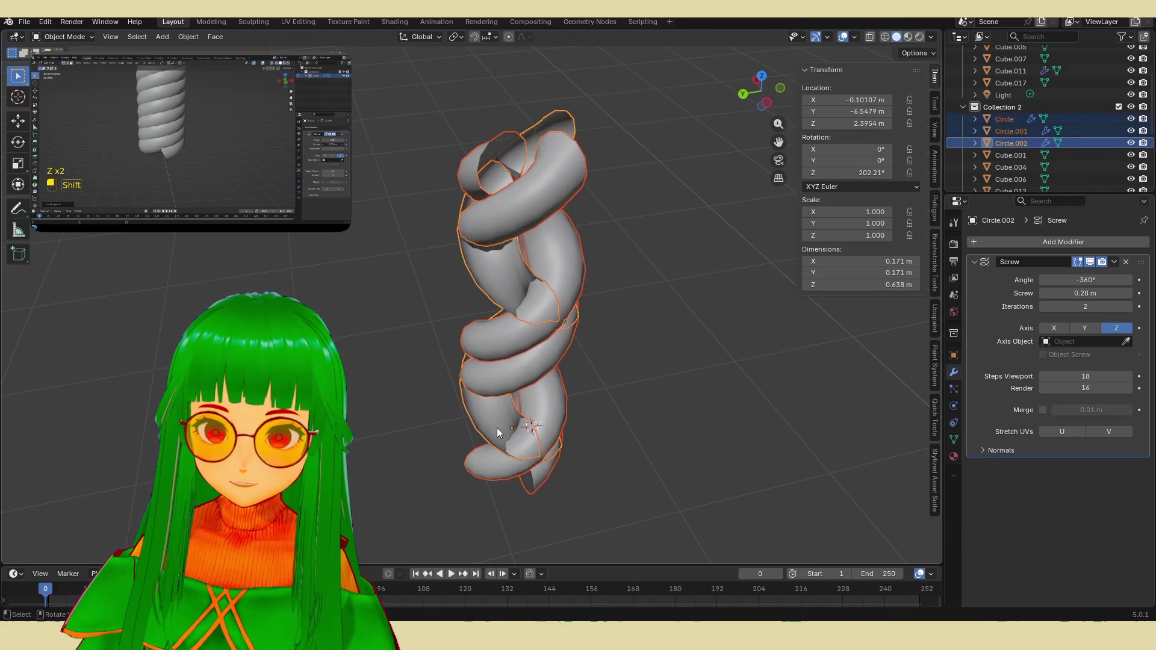
key("Delete")
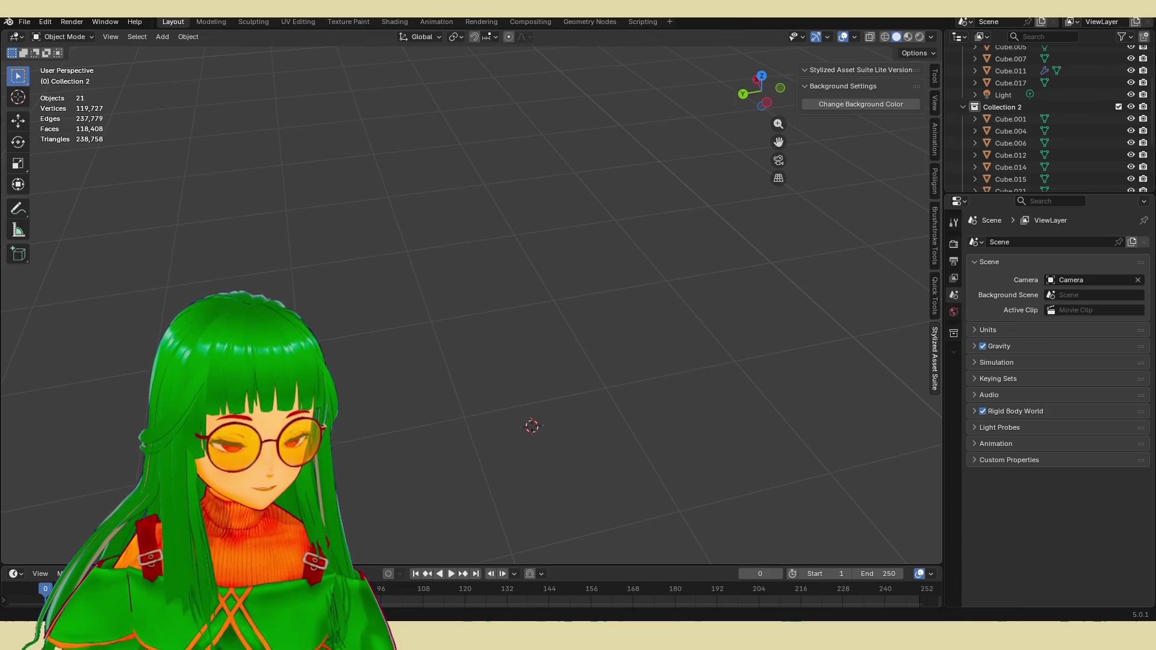
Step: Orbit and zoom around the now-empty grid, then bring up the Add menu
left_click_drag(700, 216, 202, 91)
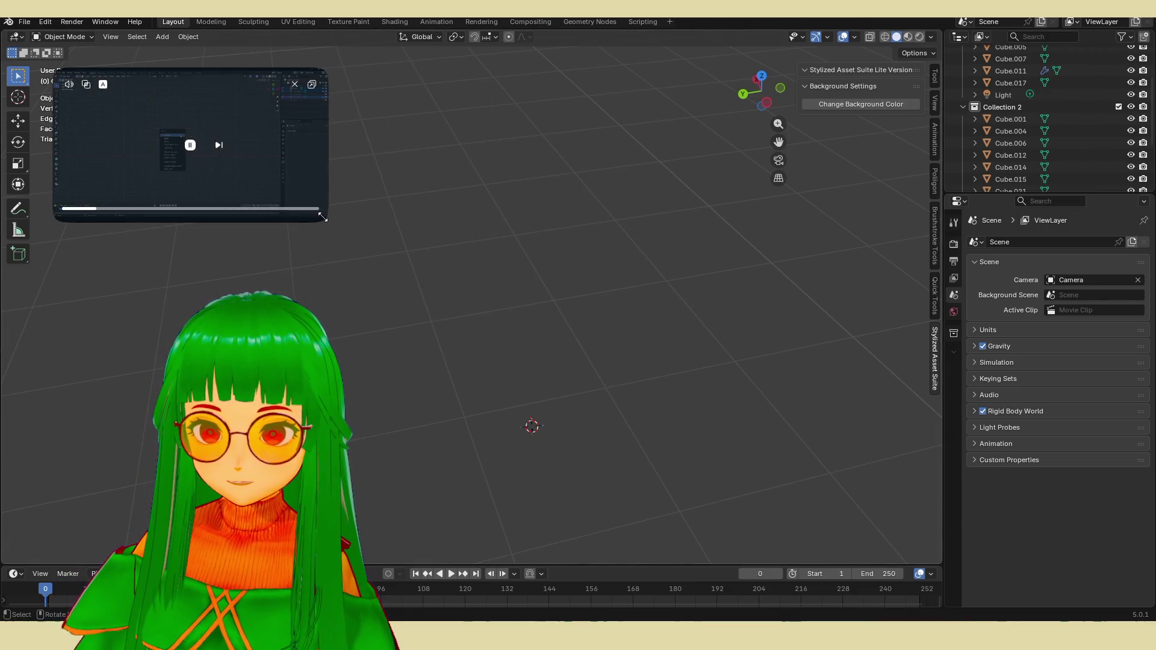
mouse_move(323, 217)
left_mouse_down()
mouse_move(654, 370)
mouse_move(656, 410)
mouse_move(626, 371)
mouse_move(572, 374)
mouse_move(431, 292)
left_mouse_up()
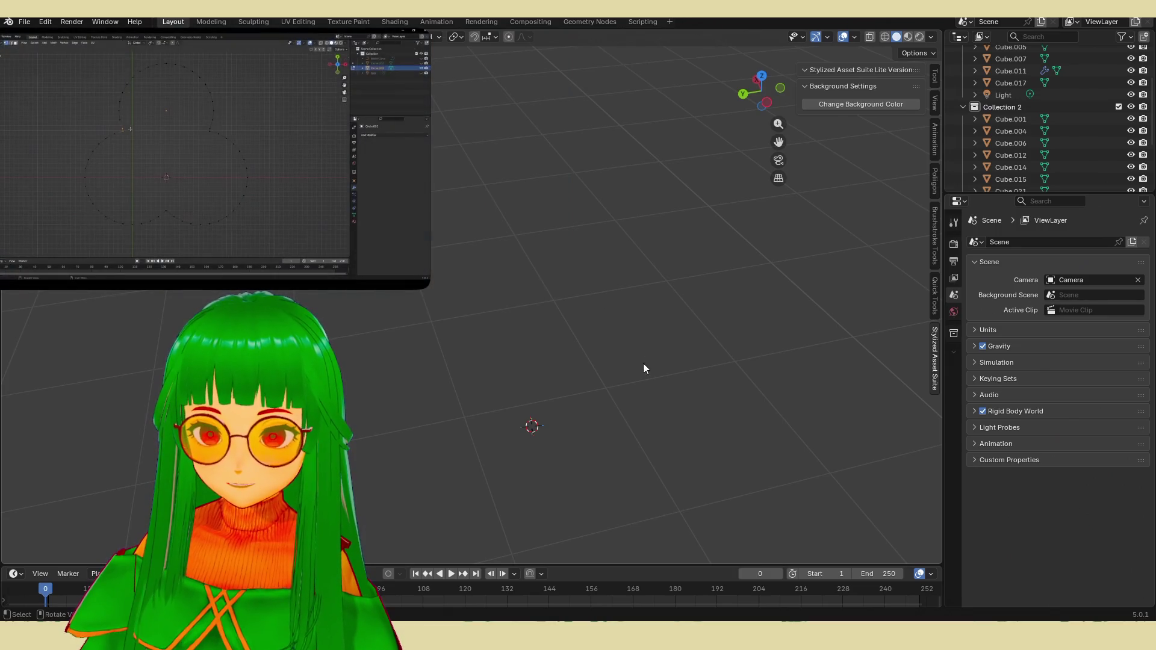
mouse_move(644, 364)
middle_mouse_down()
mouse_move(608, 352)
mouse_move(616, 384)
mouse_move(594, 378)
middle_mouse_up()
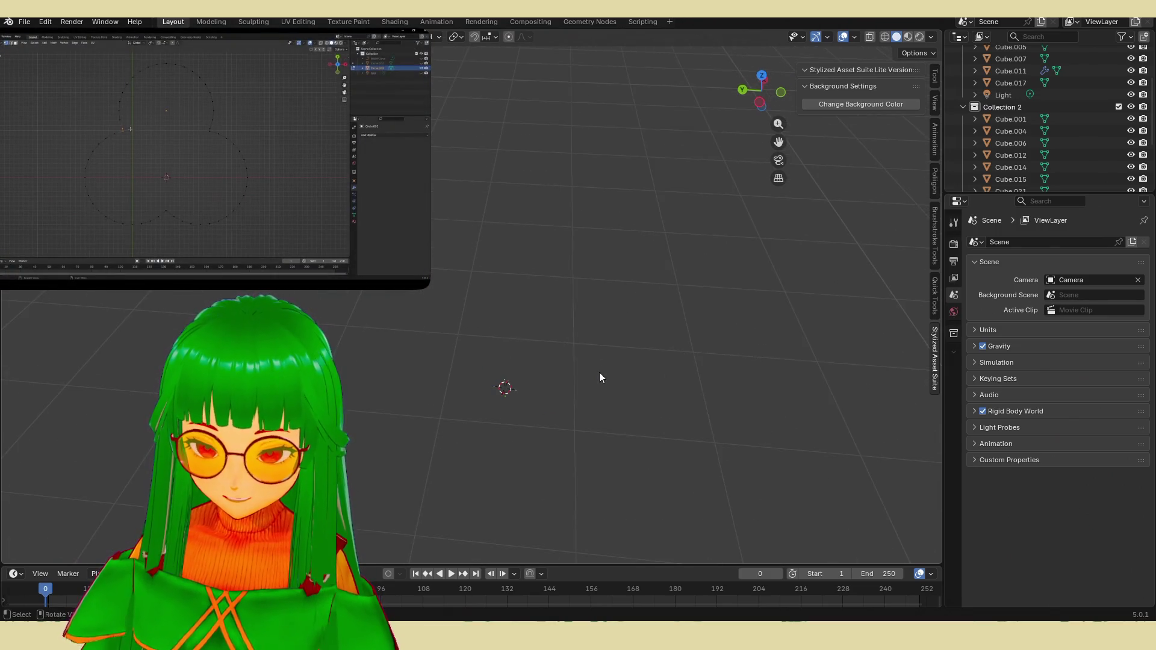
scroll(548, 382, "down", 3)
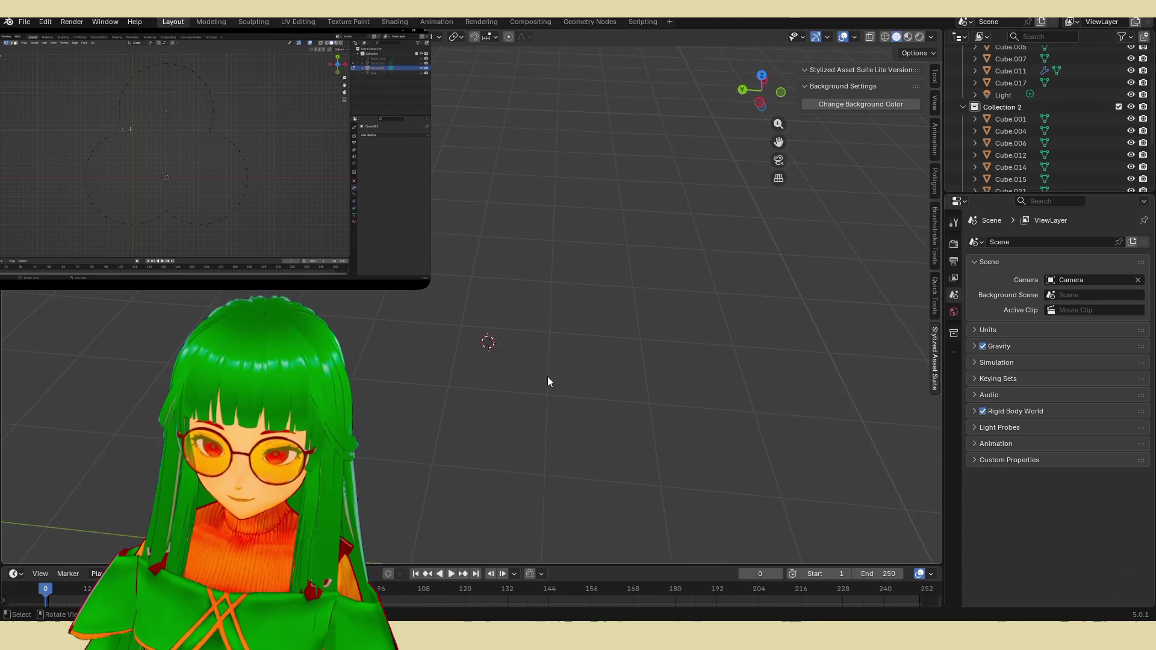
mouse_move(548, 377)
middle_mouse_down()
mouse_move(509, 328)
mouse_move(566, 306)
middle_mouse_up()
key("shift+a")
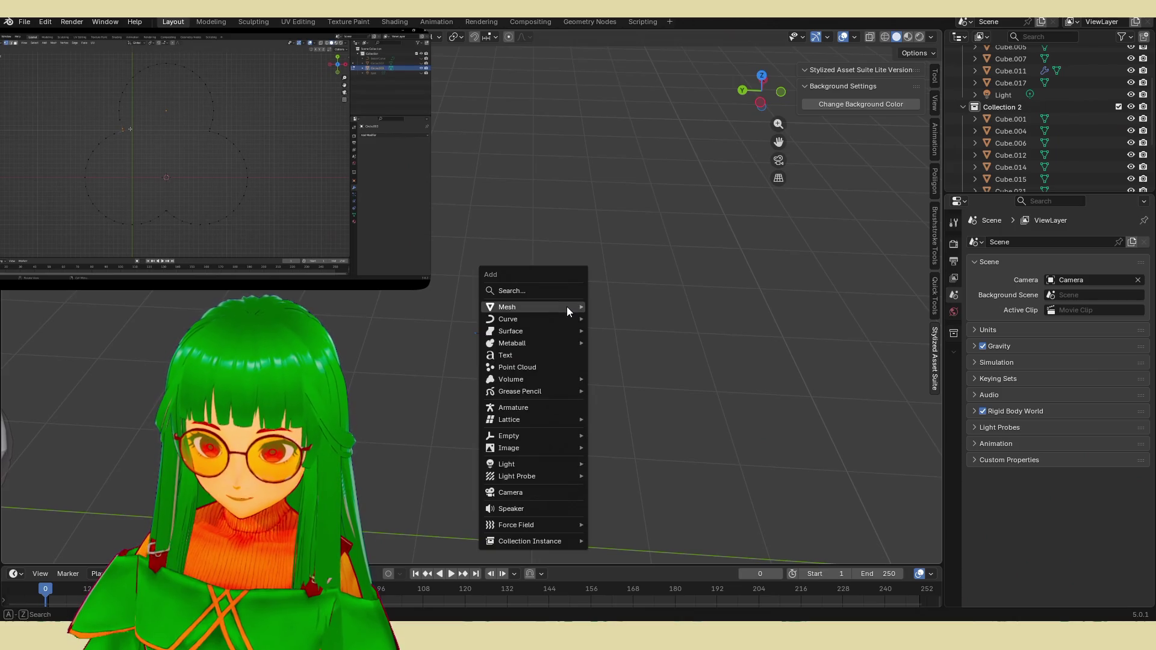
Step: Add a circle mesh and frame it from near the top view
mouse_move(566, 306)
left_click(629, 336)
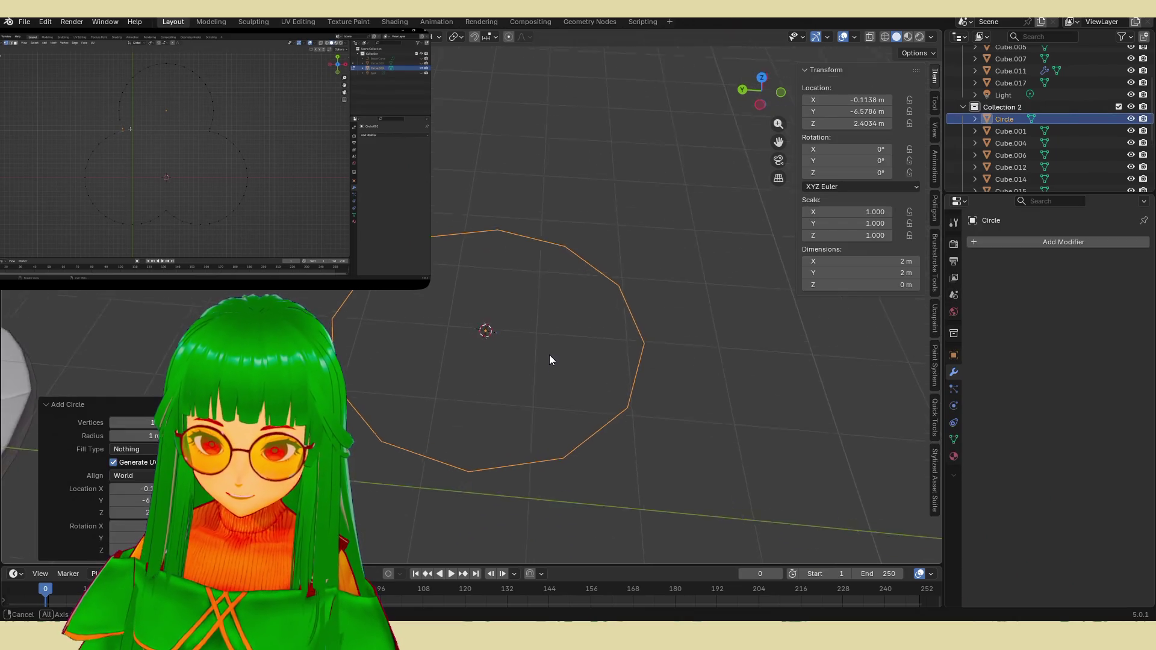
scroll(550, 360, "down", 2)
mouse_move(503, 370)
middle_mouse_down()
mouse_move(460, 400)
mouse_move(473, 418)
middle_mouse_up()
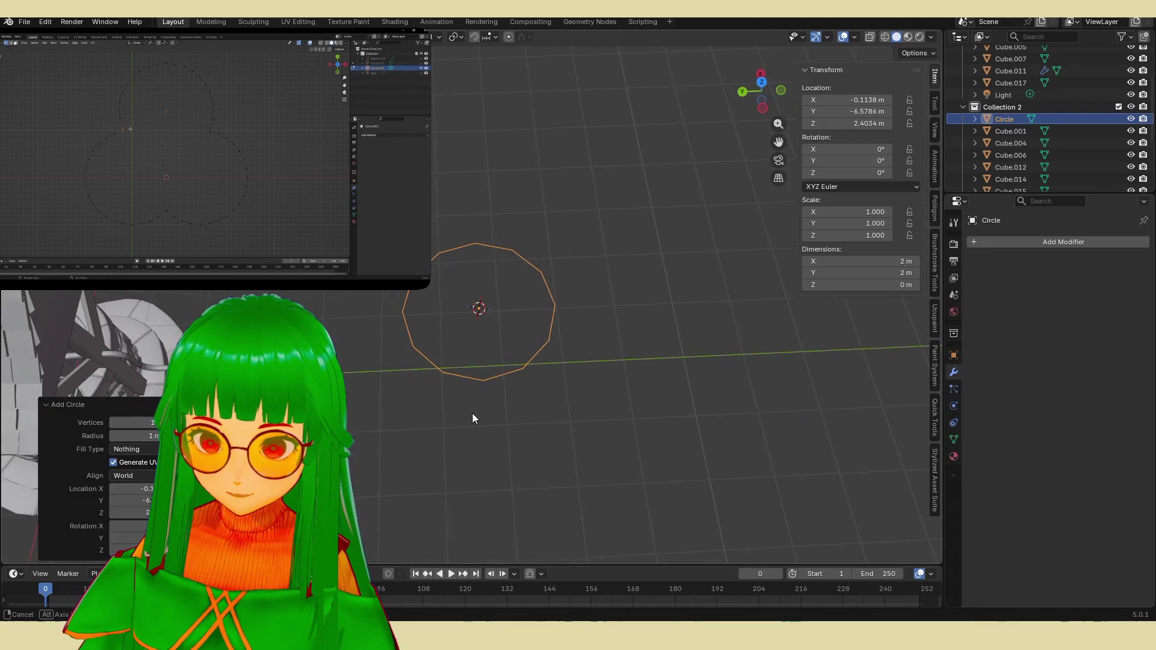
middle_click_drag(480, 366, 475, 392, "shift")
scroll(498, 356, "up", 2)
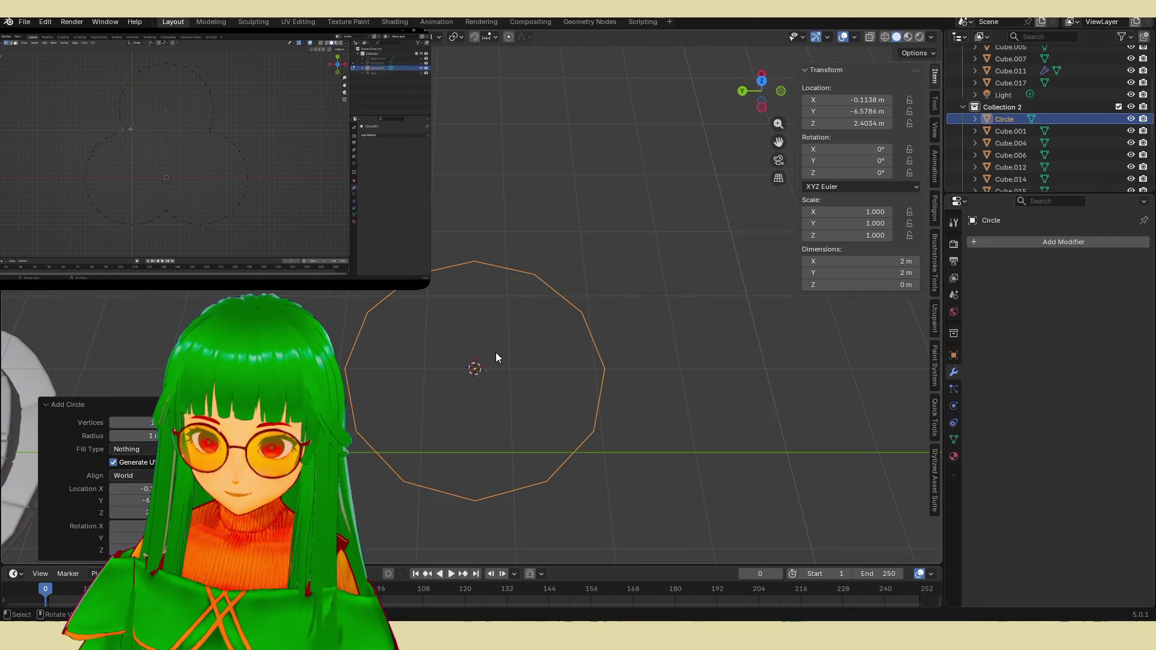
Step: Add a circular Array modifier to the circle with a 0.76 m radius
left_click(1037, 242)
type("A")
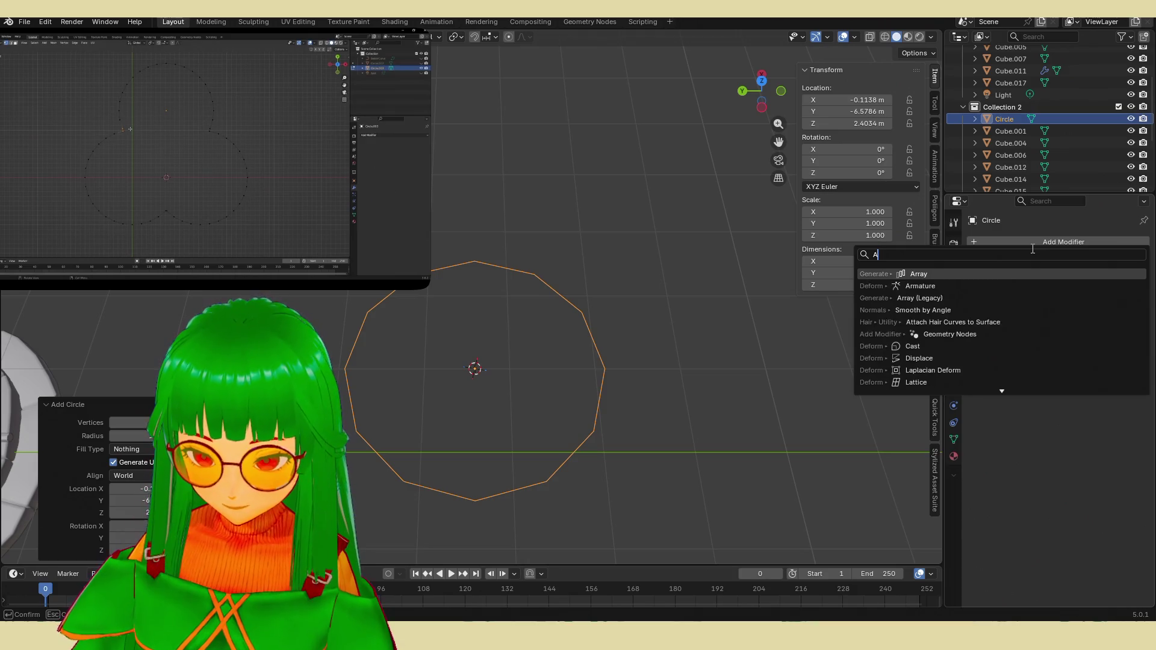
type("r")
key("Return")
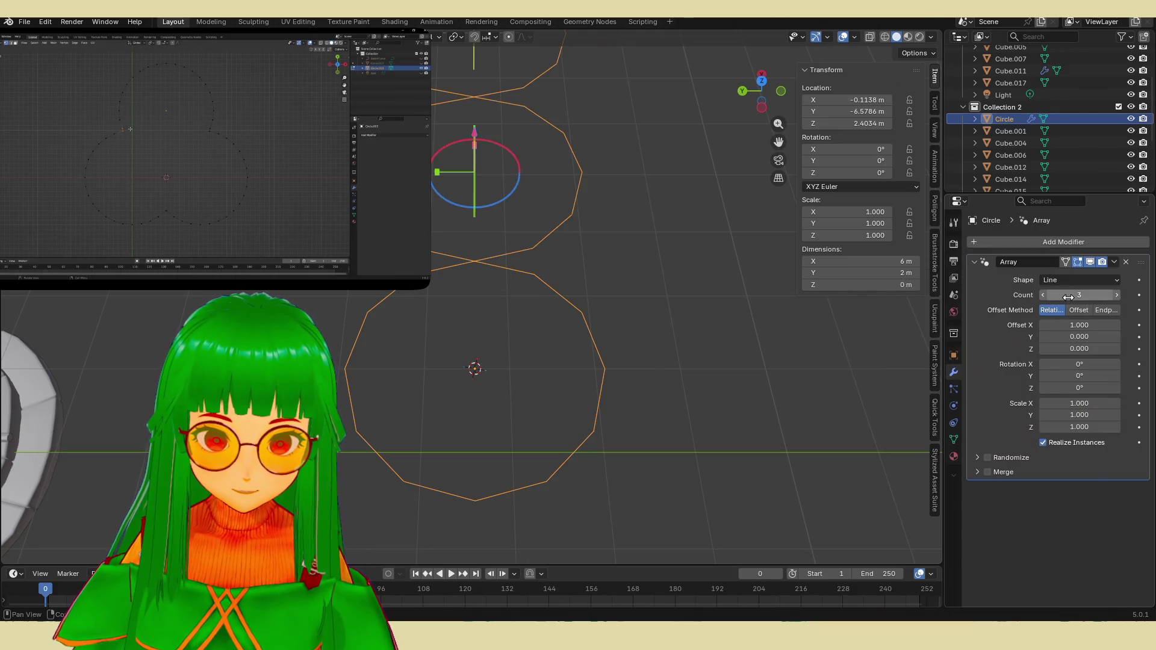
left_click(1082, 281)
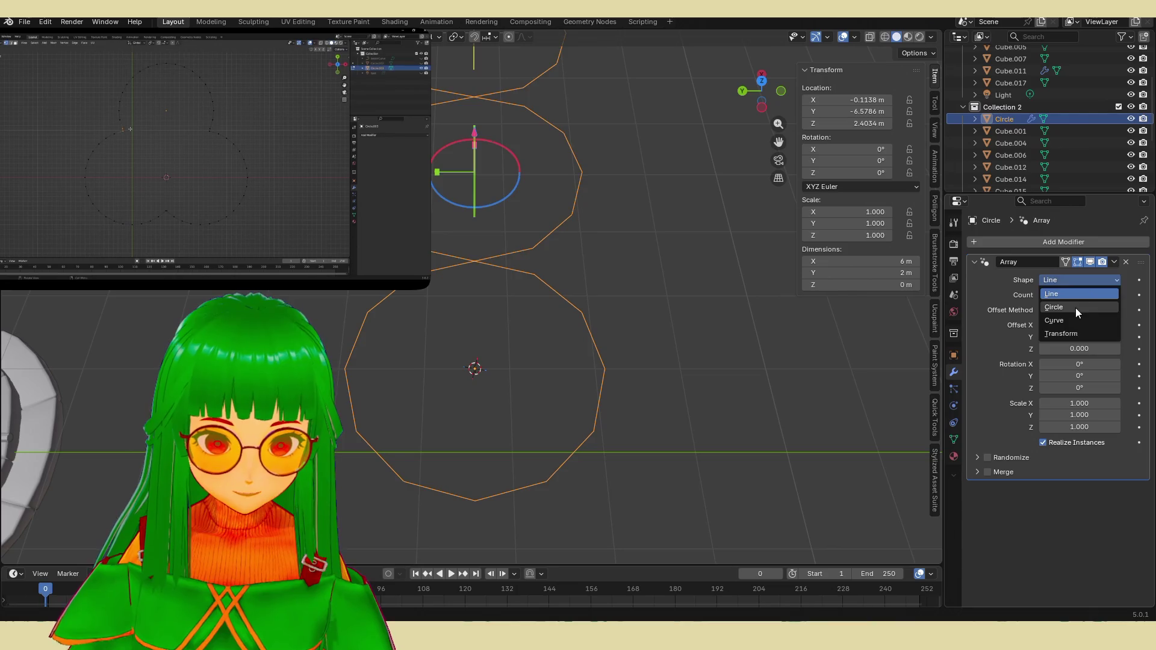
left_click(1075, 308)
left_click_drag(1079, 356, 1084, 355)
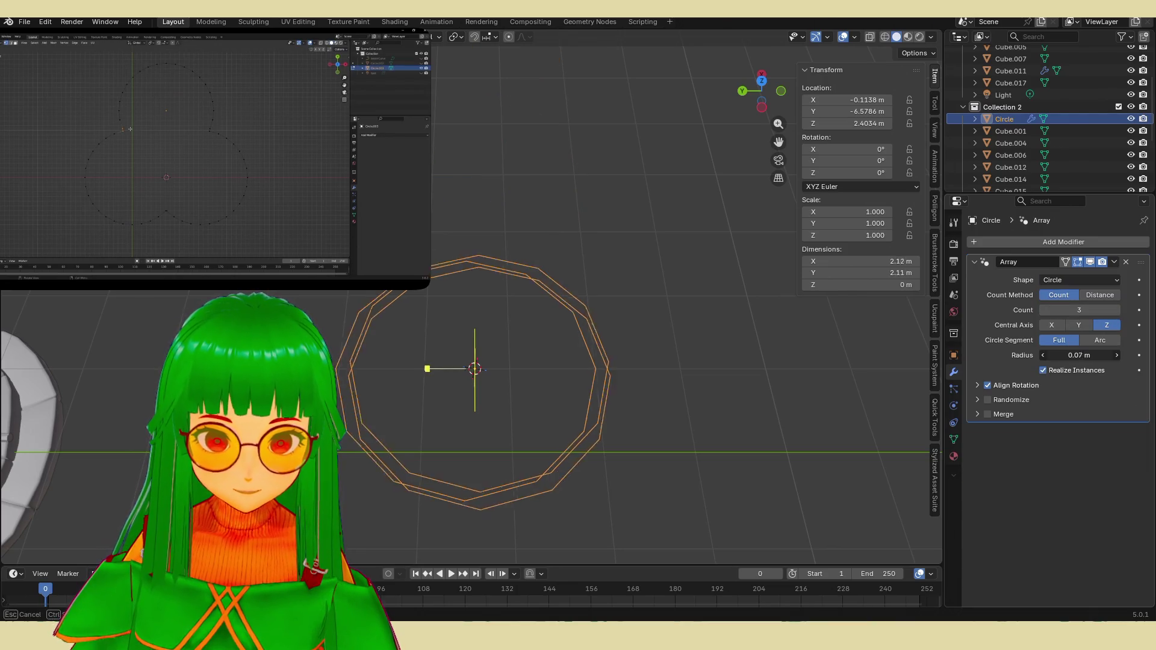
left_click_drag(427, 368, 341, 369)
Step: Spread the arrayed circles farther apart to a 0.98 m radius
left_click(577, 348)
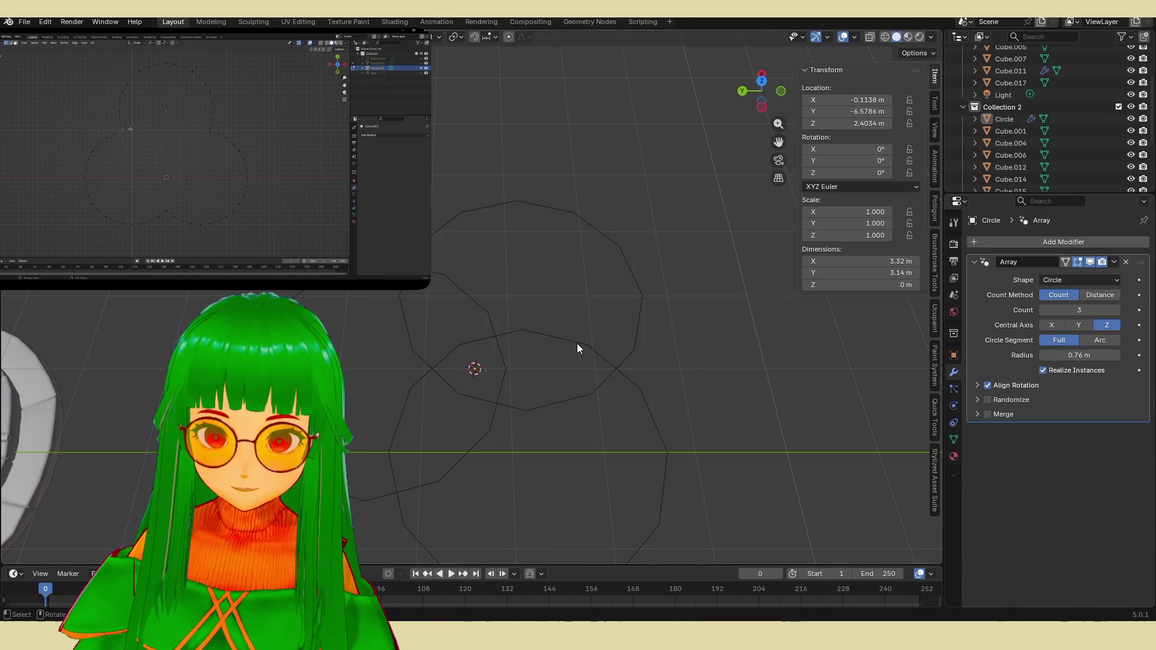
left_click(579, 345)
key("Tab")
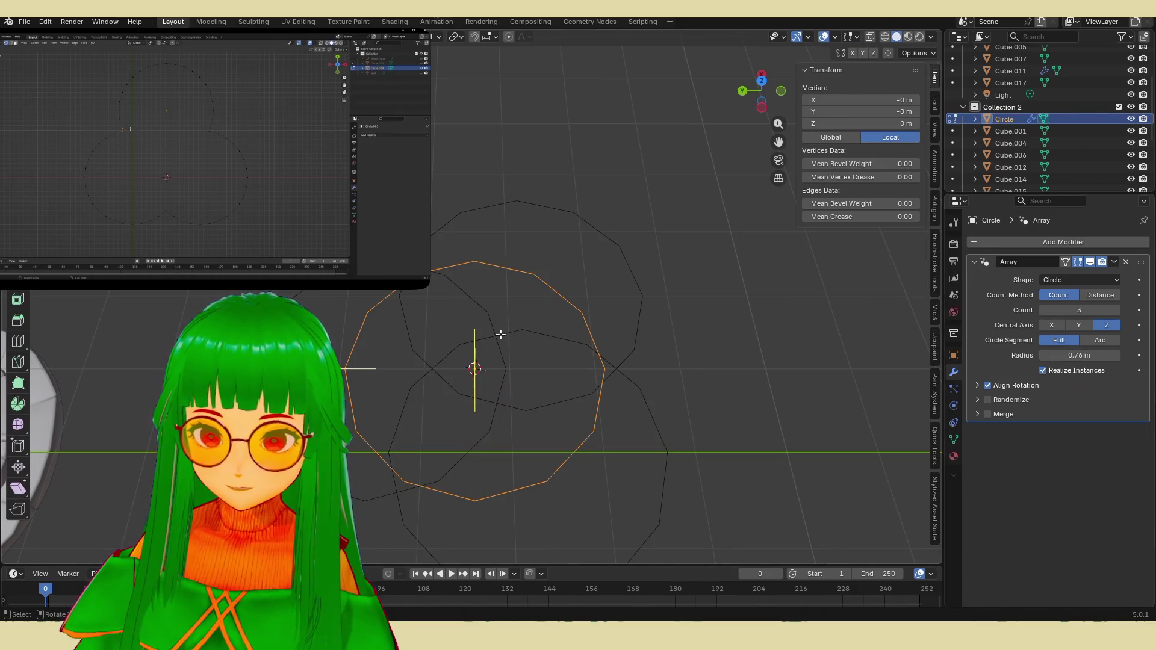
middle_click_drag(509, 328, 574, 331)
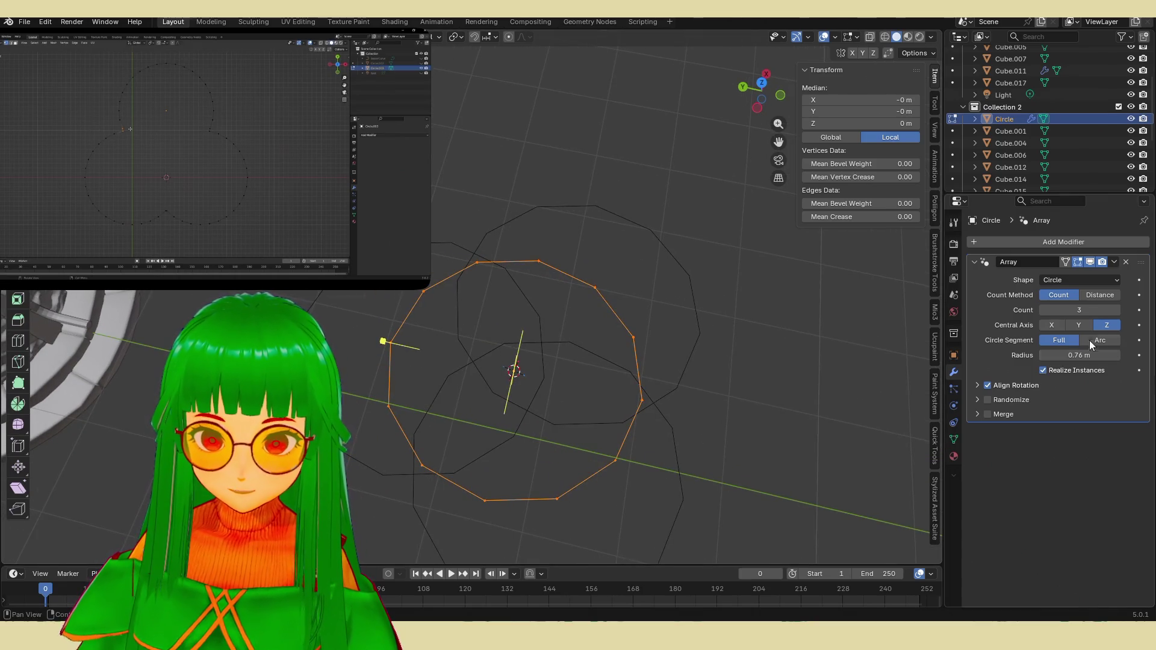
mouse_move(1078, 355)
left_mouse_down()
mouse_move(1115, 356)
mouse_move(1072, 356)
left_mouse_up()
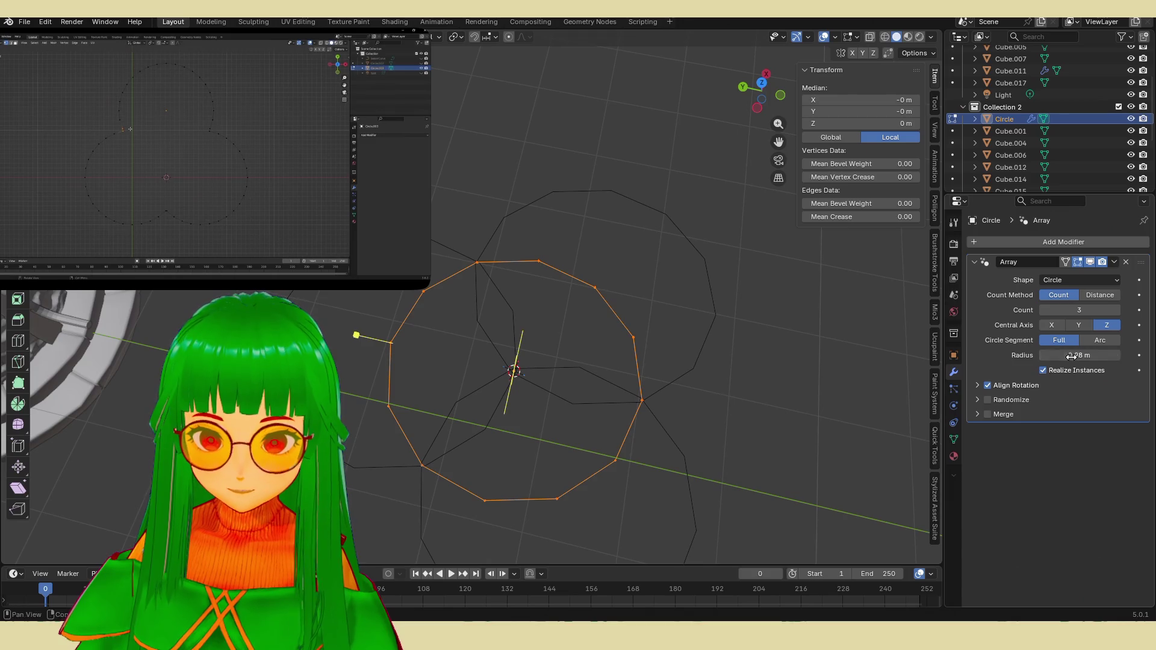
Step: Apply the Array modifier and enter Edit Mode on the resulting mesh
left_click(1114, 262)
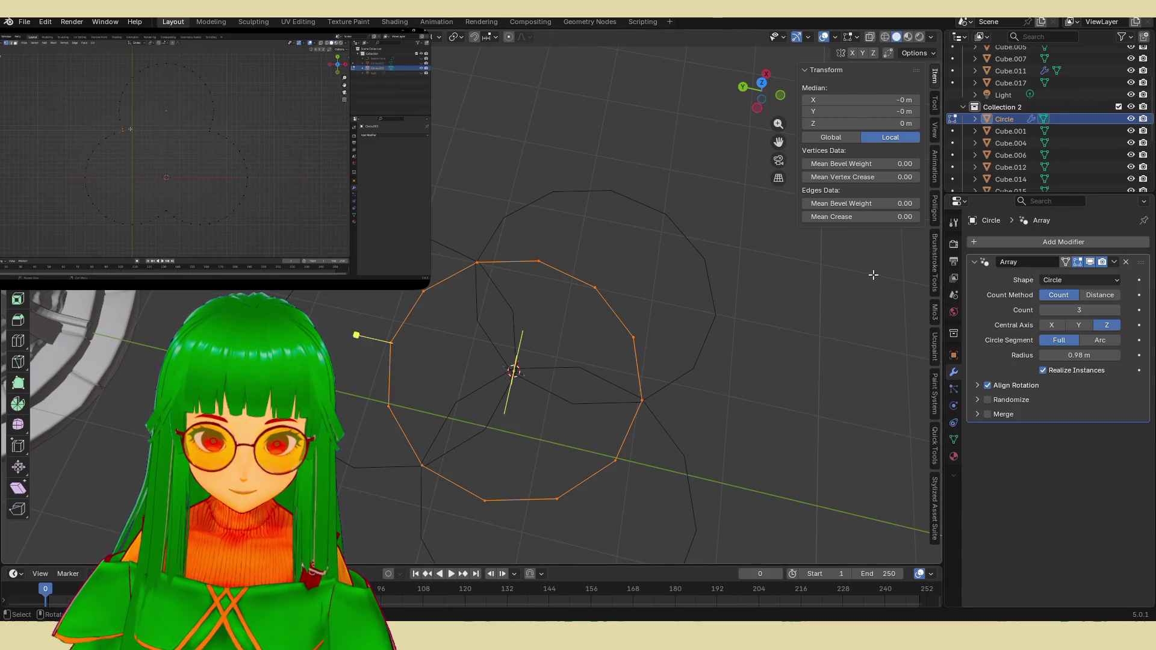
key("Tab")
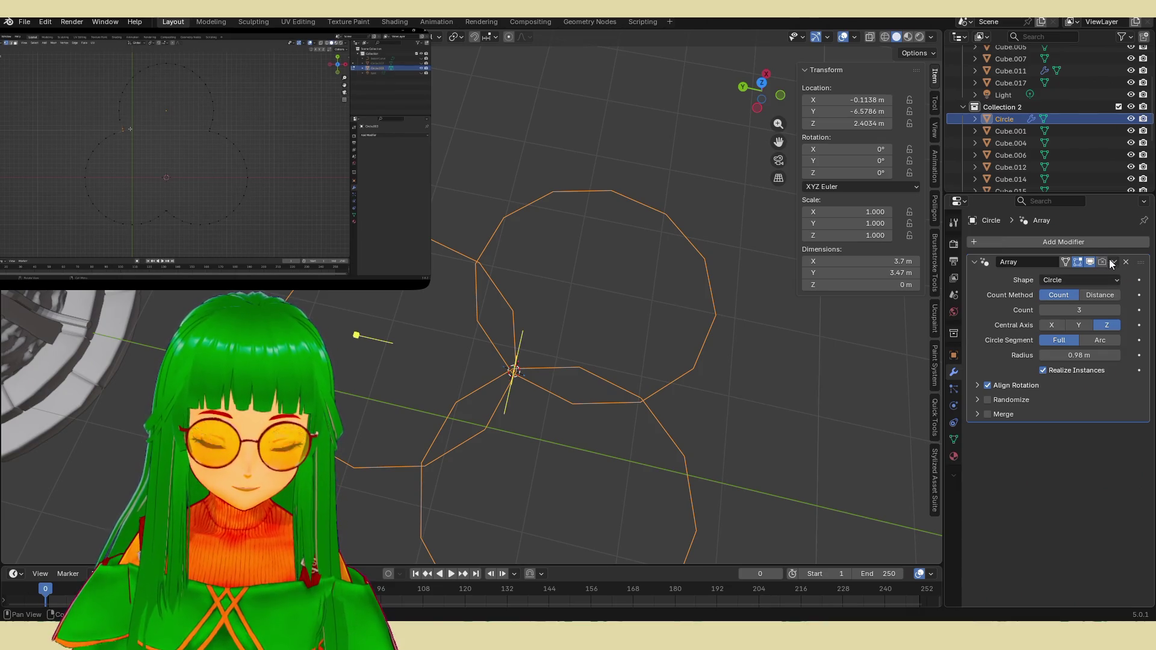
left_click(1112, 265)
left_click(1106, 274)
key("Tab")
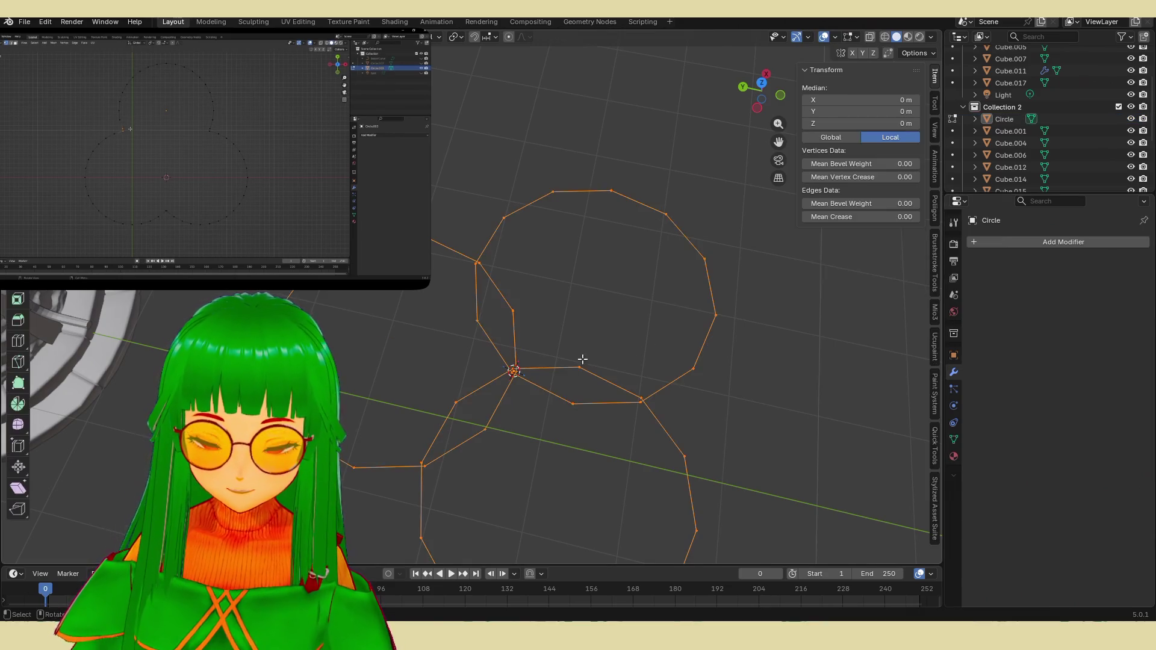
Step: Delete the overlapping vertices in the centre of the three circles
middle_click_drag(488, 288, 502, 314)
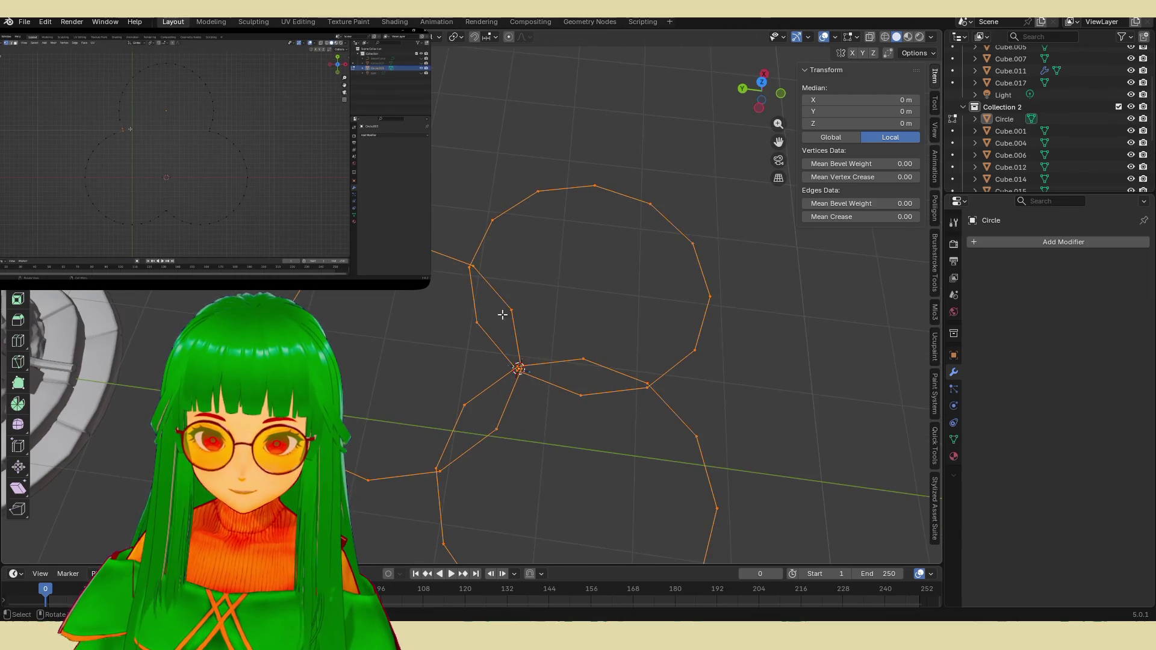
mouse_move(442, 307)
left_mouse_down()
mouse_move(590, 417)
mouse_move(602, 439)
left_mouse_up()
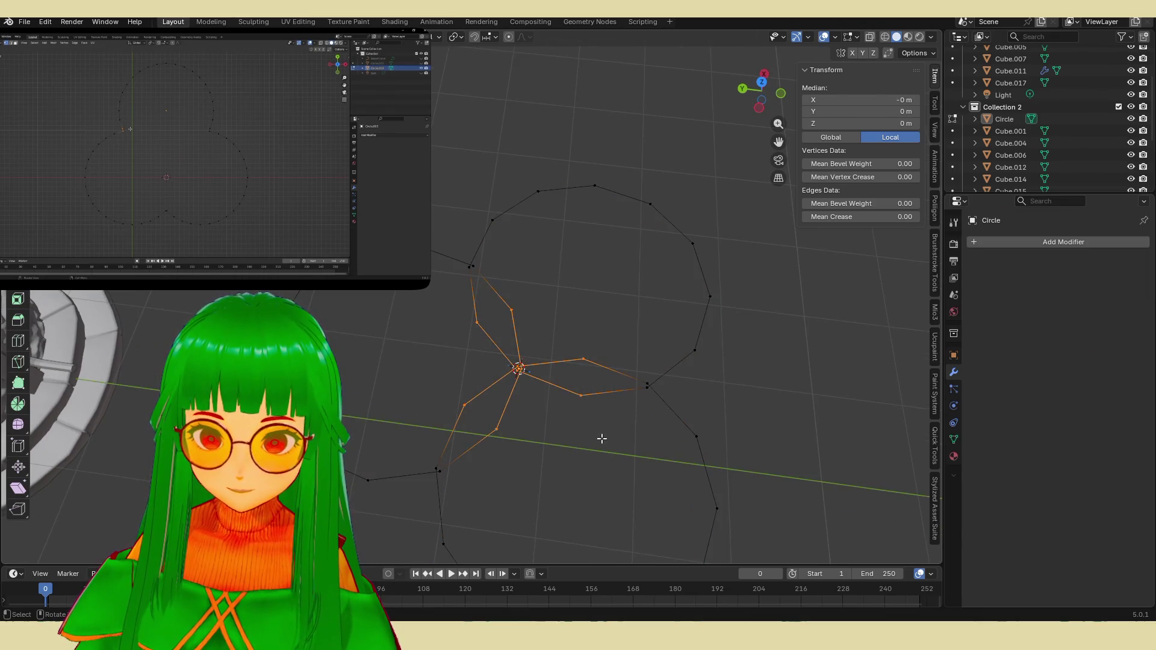
key("x")
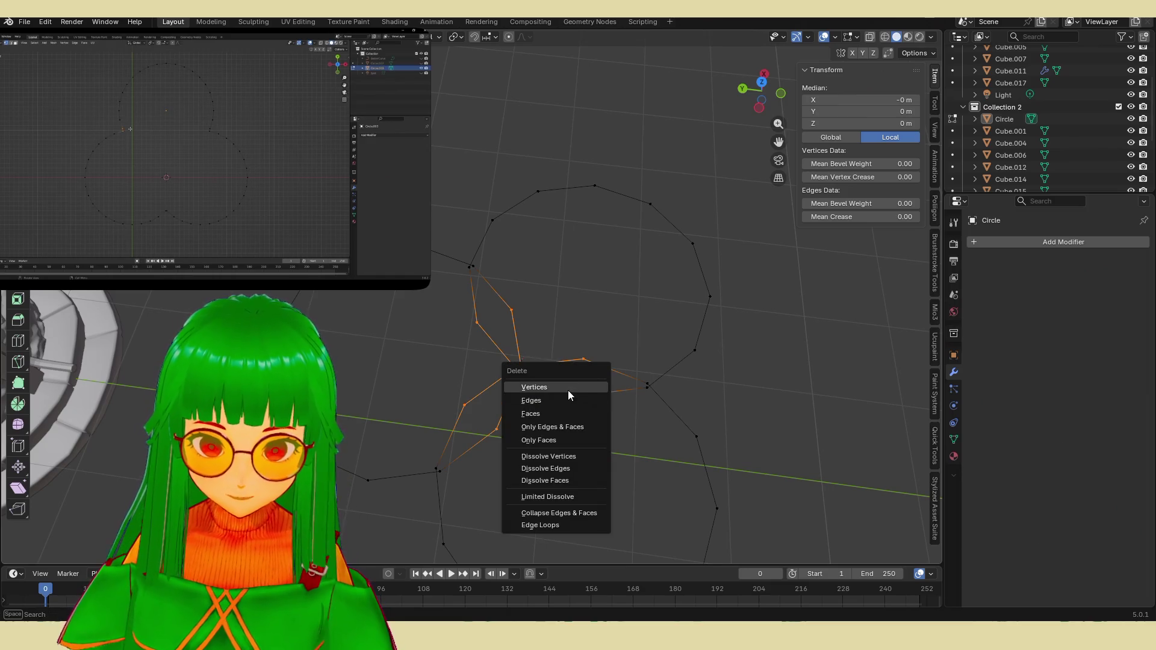
left_click(569, 391)
Step: Merge each of the three pairs of loose end vertices At Last to close the outline
left_click(471, 267, "shift")
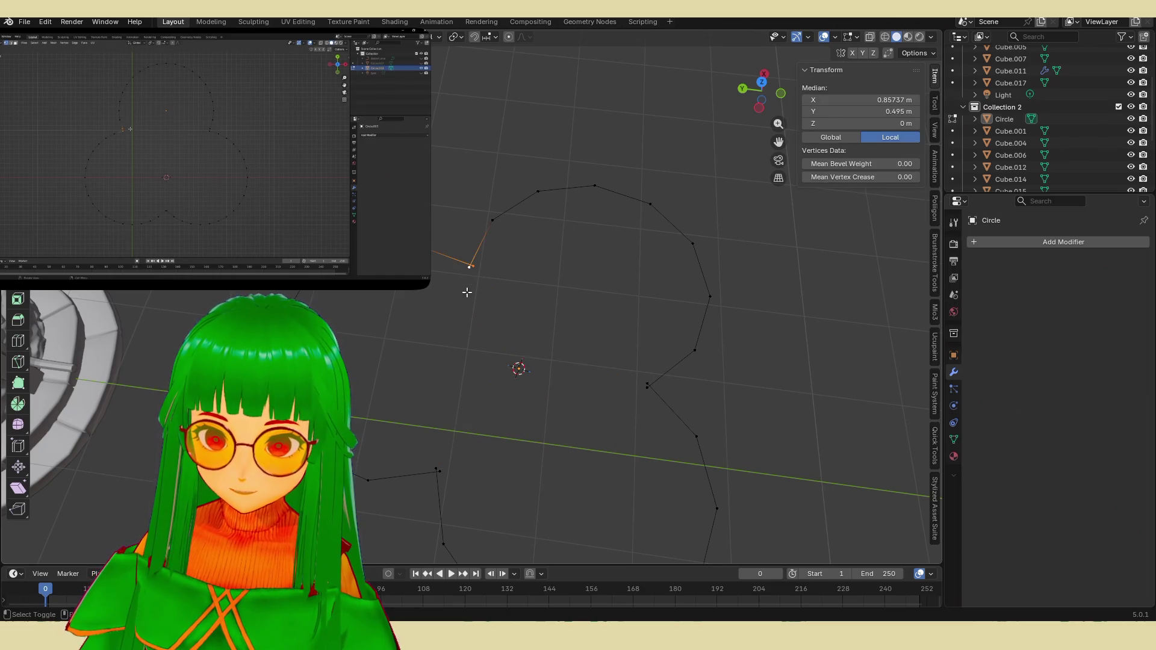
key("m")
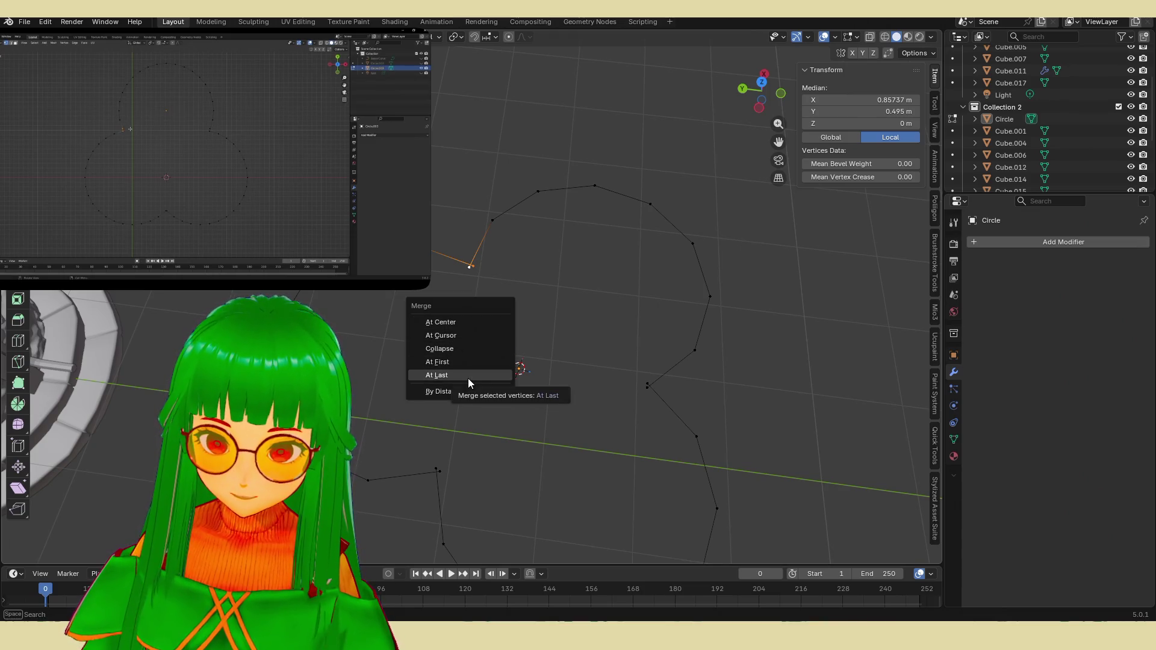
left_click(461, 323)
left_click(438, 472)
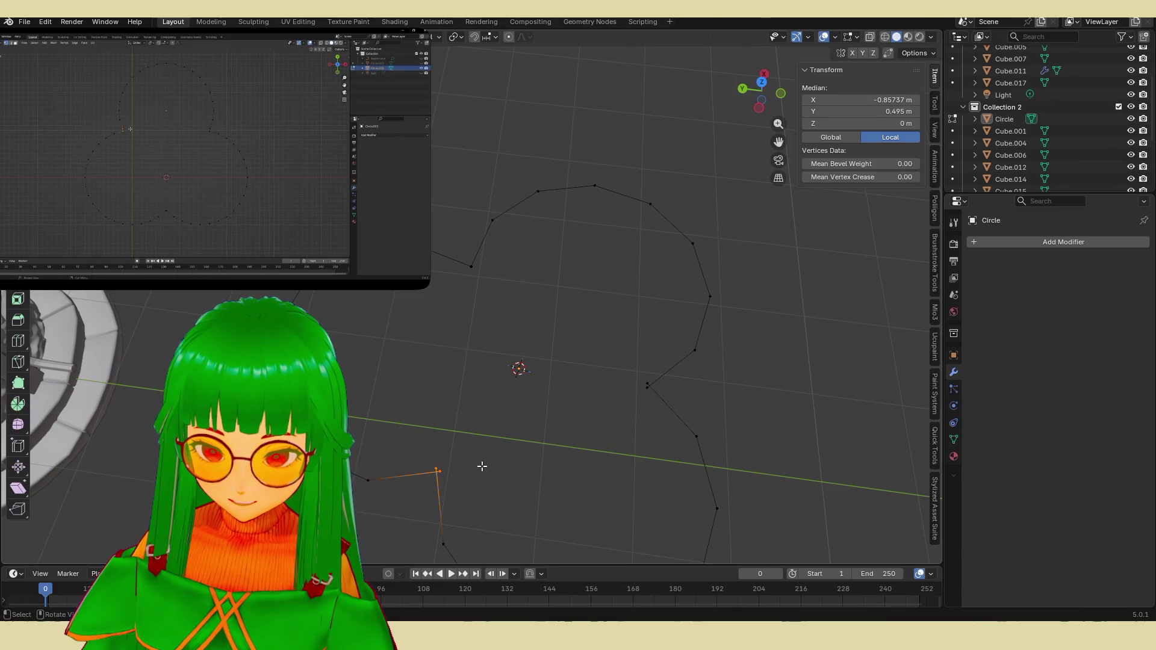
key("ctrl+r")
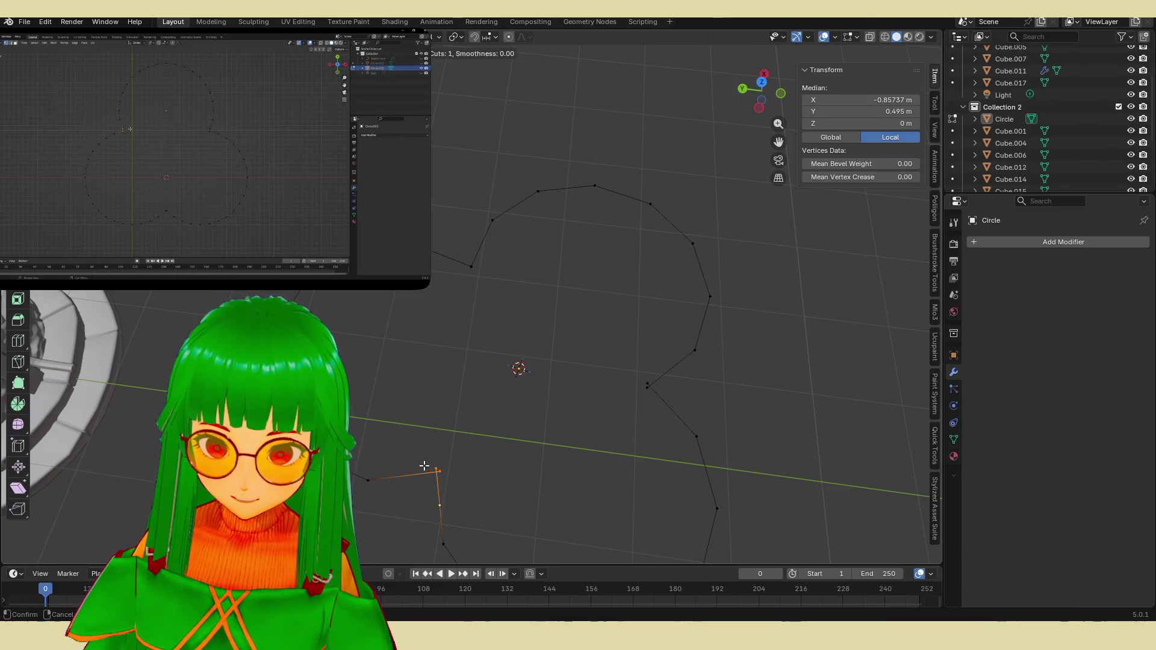
key("Escape")
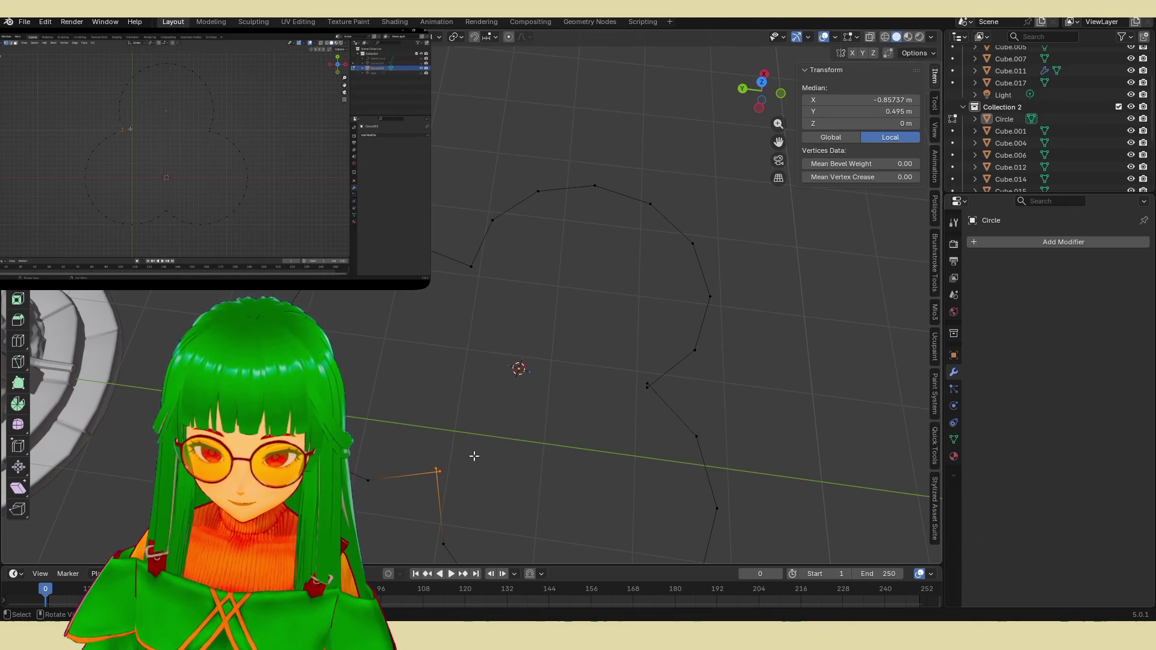
key("m")
left_click(460, 461)
left_click(652, 395)
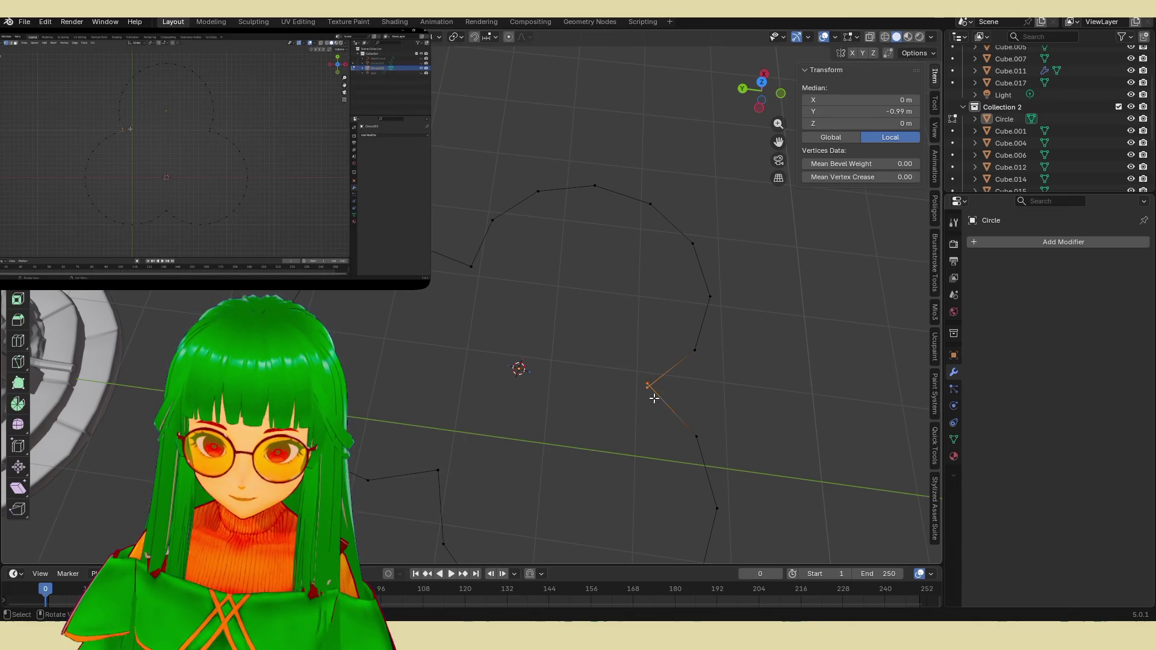
key("m")
left_click(638, 402)
left_click(592, 435)
scroll(592, 435, "down", 2)
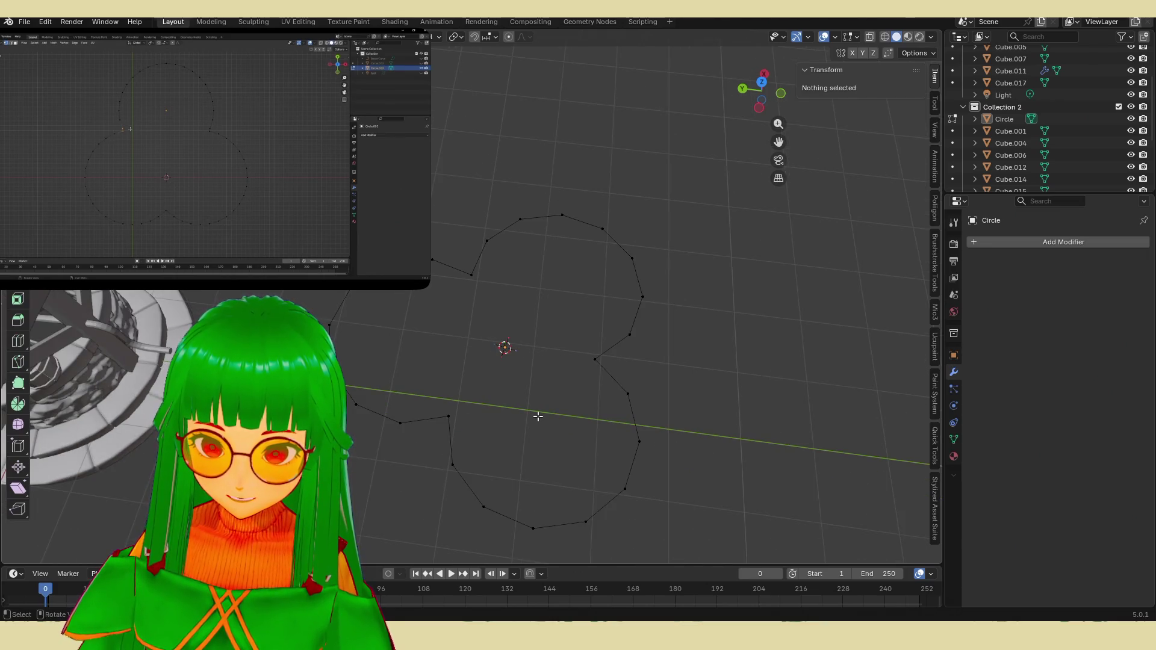
Step: Inspect the 3.7 × 3.47 m cloverleaf outline, select it in Object Mode, and open Add Modifier
mouse_move(538, 417)
middle_mouse_down()
mouse_move(596, 405)
mouse_move(596, 380)
mouse_move(493, 370)
middle_mouse_up()
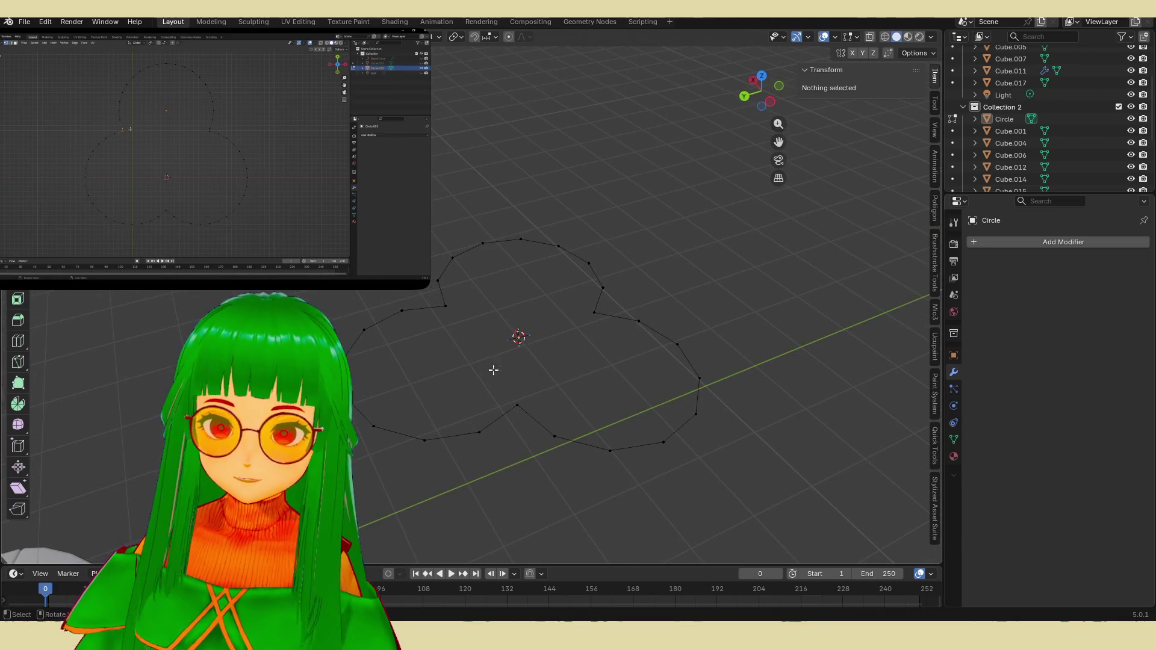
mouse_move(225, 179)
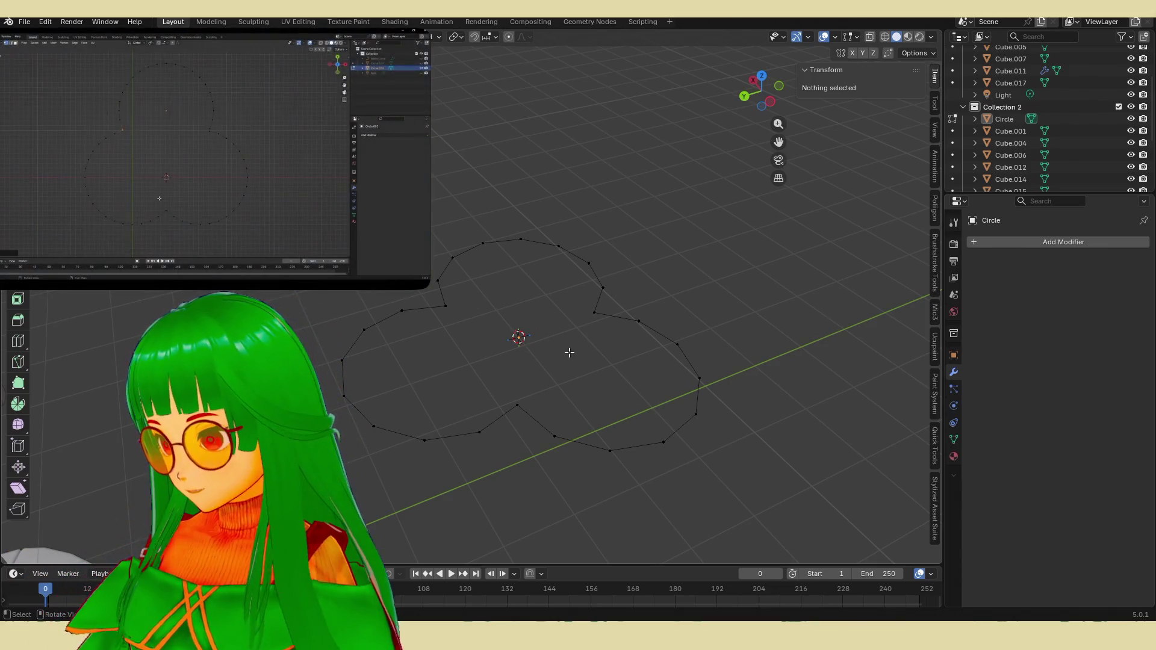
middle_click_drag(580, 359, 552, 378)
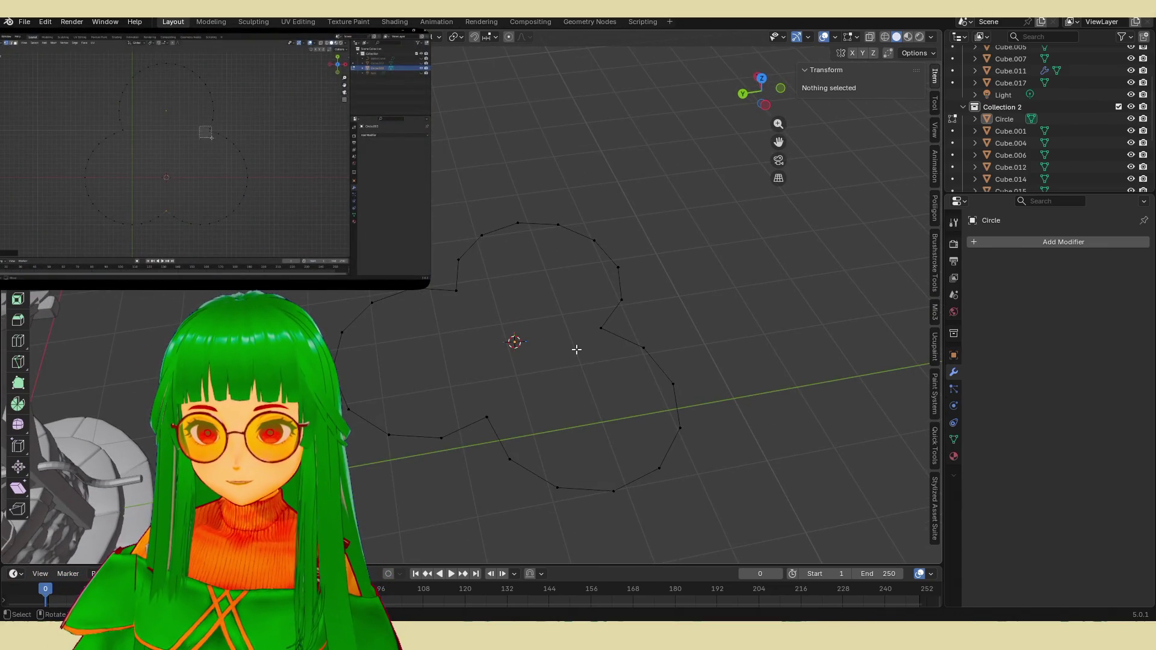
left_click(601, 328)
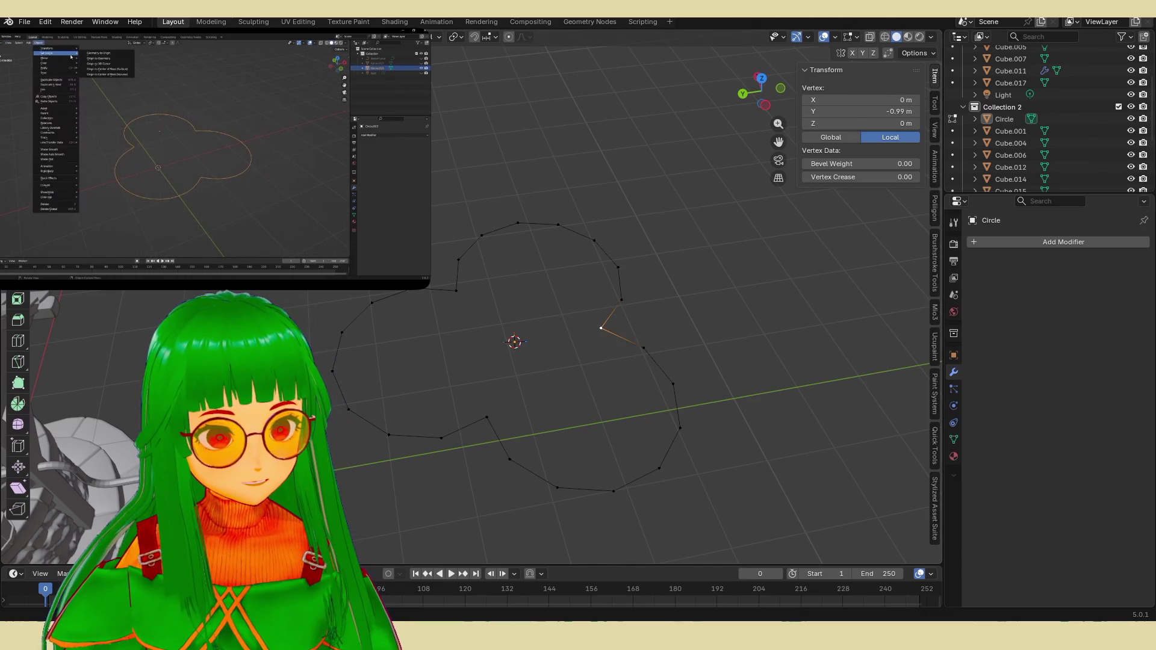
middle_click_drag(490, 320, 513, 323)
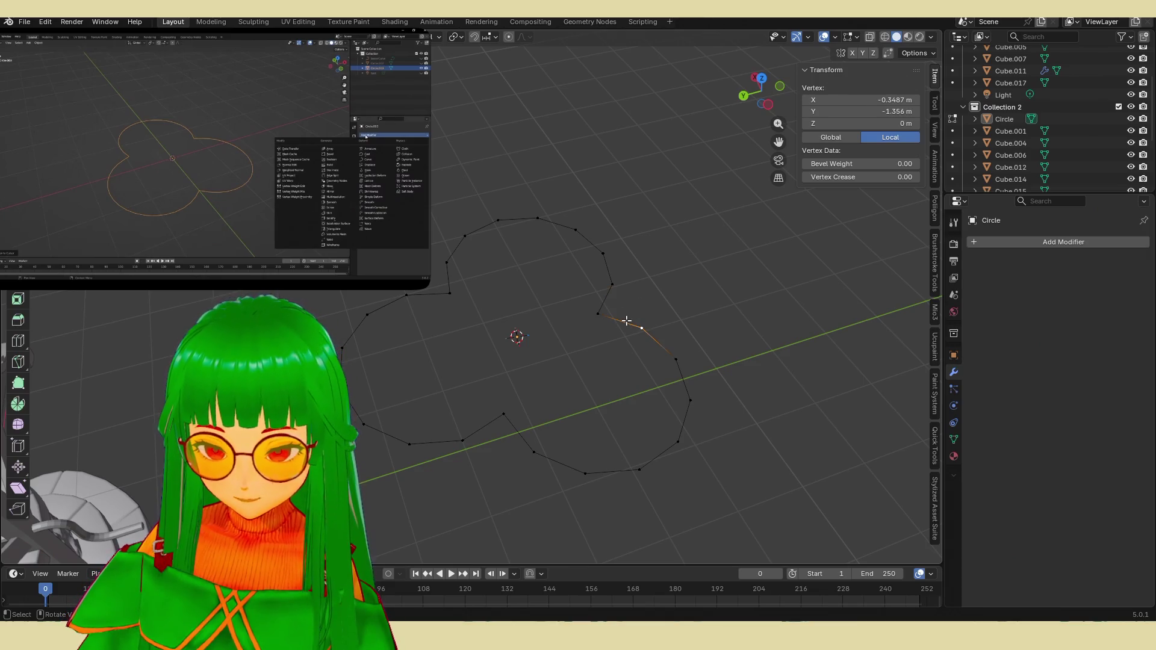
key("Tab")
left_click(626, 321)
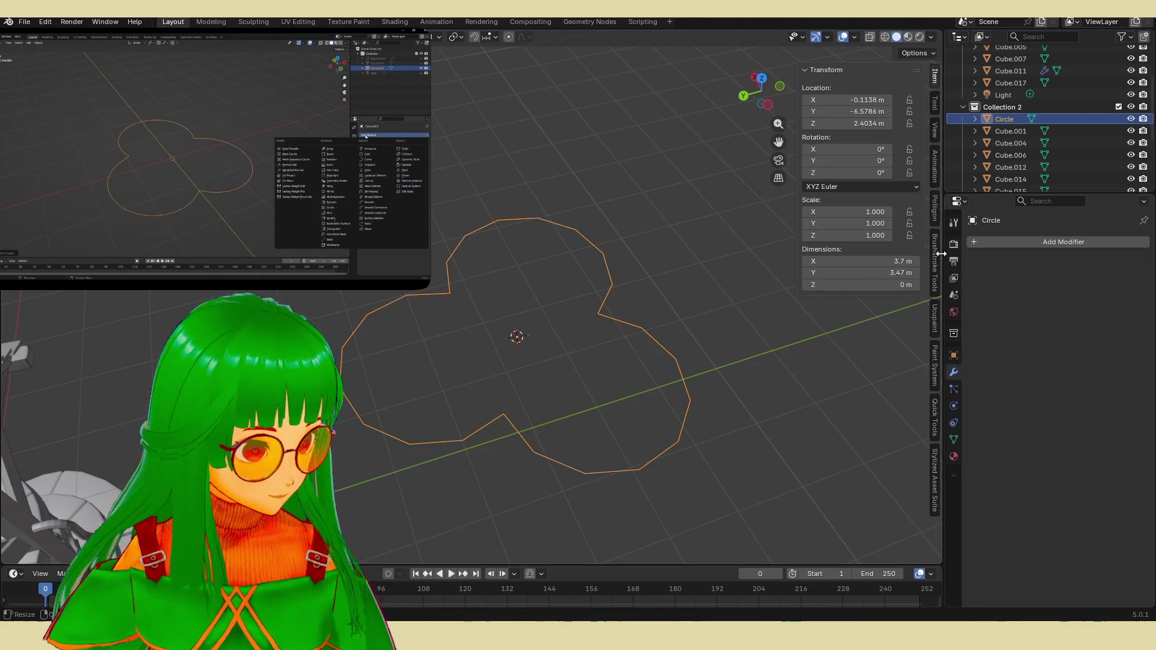
mouse_move(242, 147)
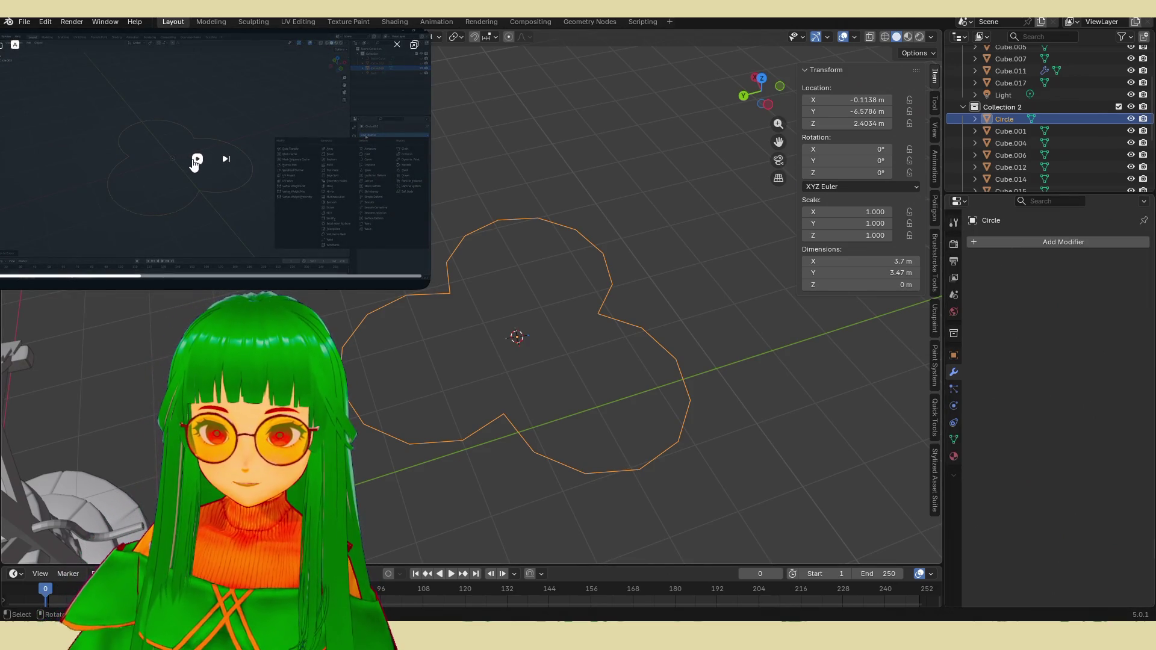
left_click(1051, 241)
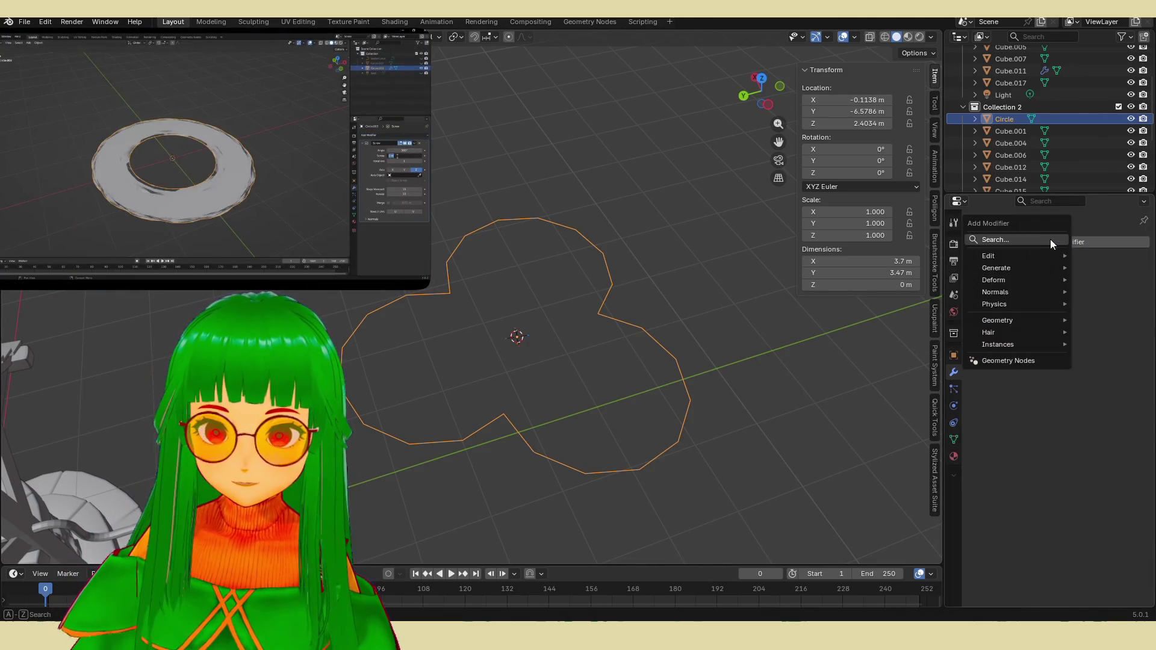
Step: Add a Screw modifier to the cloverleaf outline with 347° angle, 4.6 m screw and 10 iterations
type("SCRE")
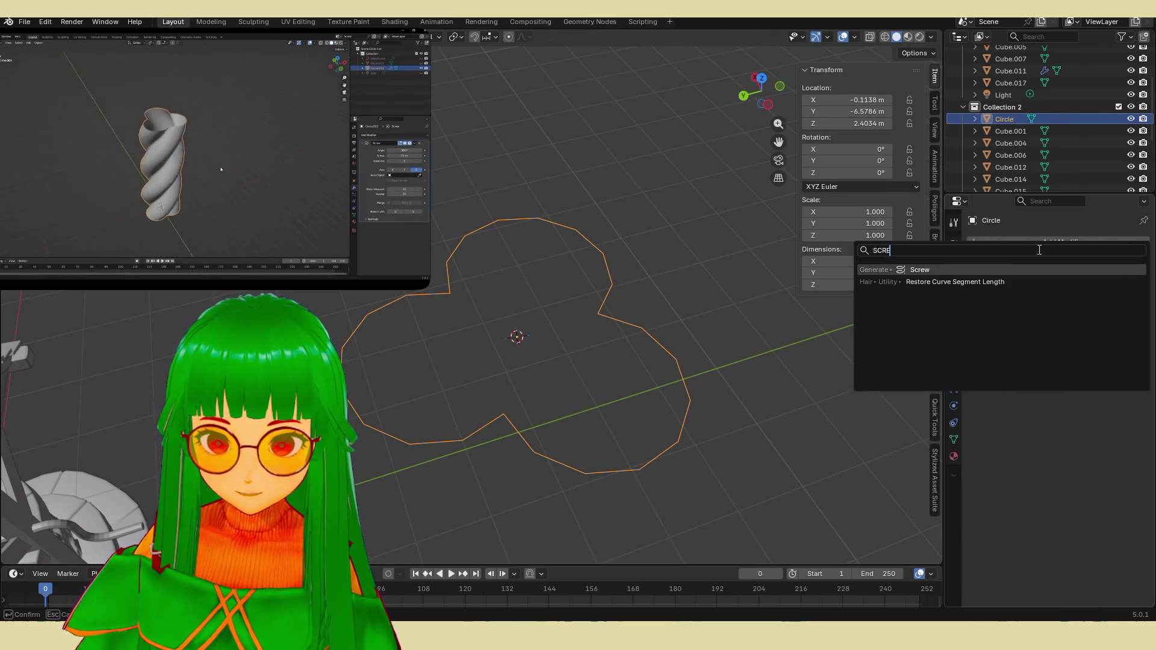
left_click(988, 271)
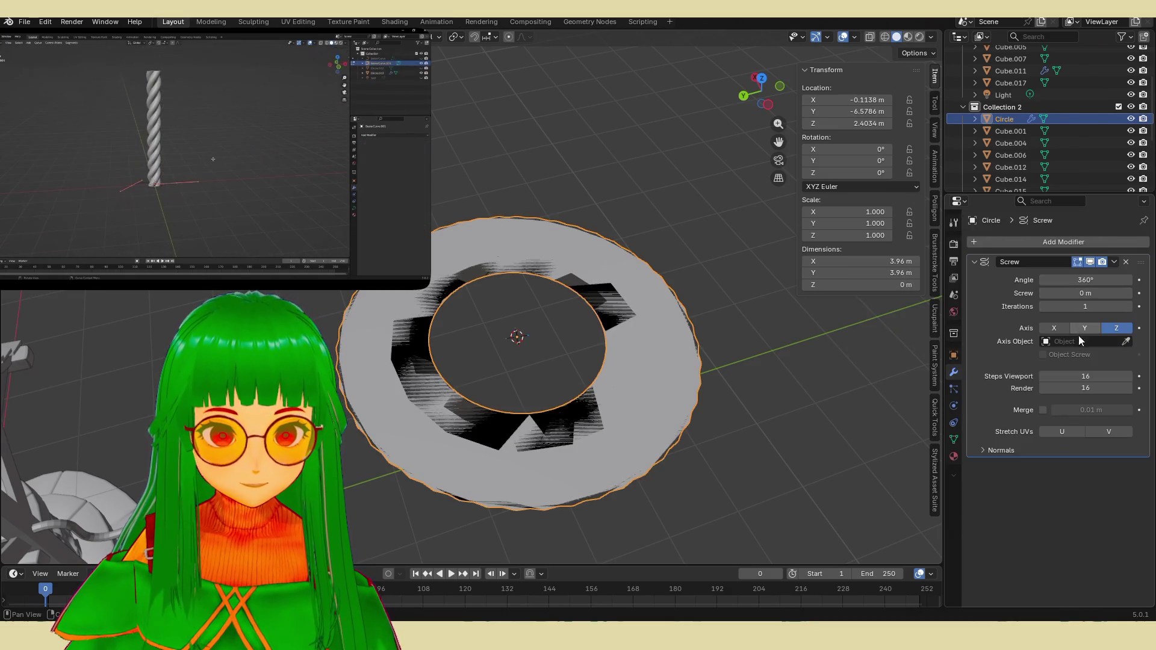
mouse_move(1085, 307)
left_mouse_down()
mouse_move(1120, 307)
mouse_move(1099, 306)
mouse_move(1075, 280)
left_mouse_up()
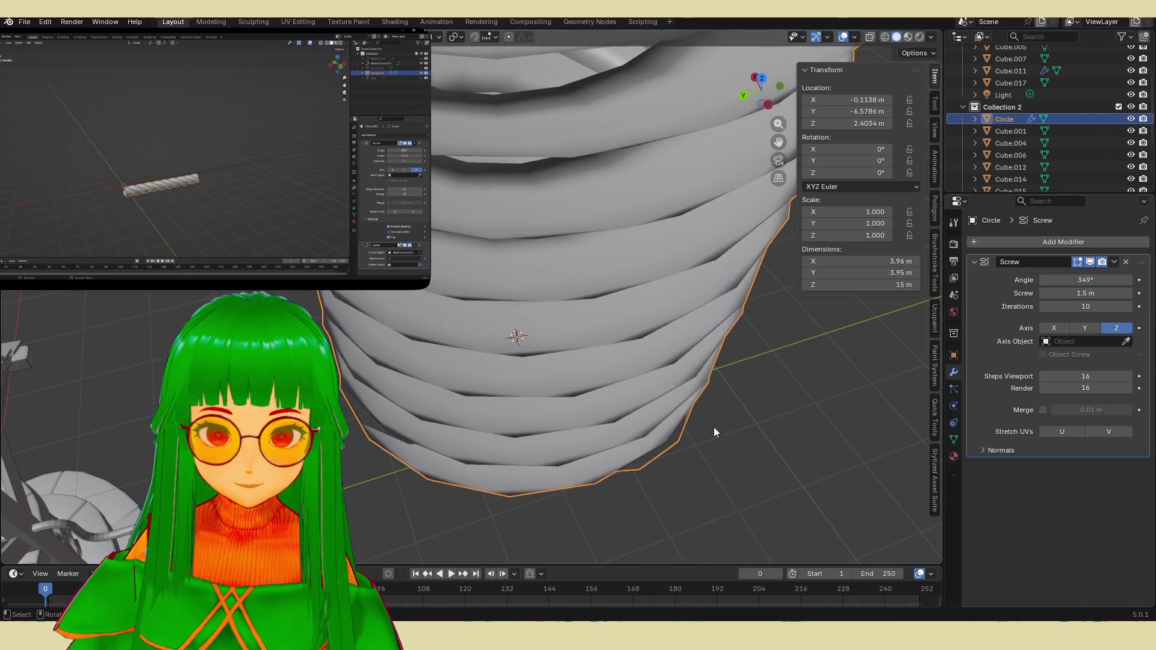
mouse_move(714, 428)
middle_mouse_down()
mouse_move(678, 340)
mouse_move(715, 453)
mouse_move(671, 399)
mouse_move(677, 377)
mouse_move(739, 335)
middle_mouse_up()
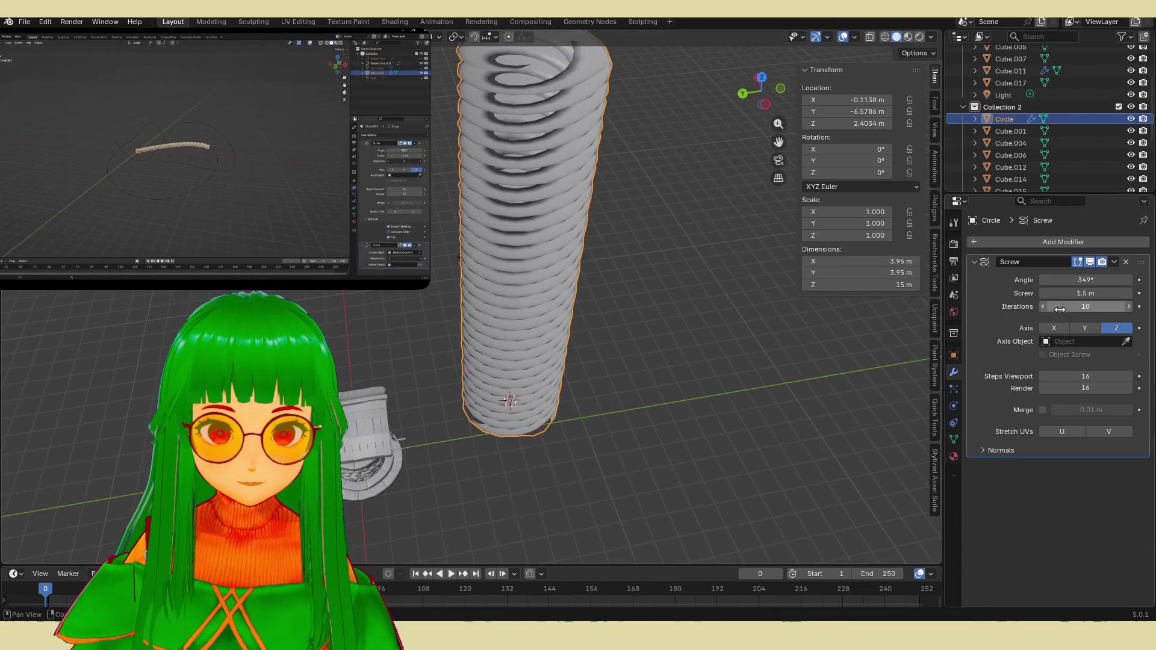
mouse_move(1084, 280)
left_mouse_down()
mouse_move(1085, 294)
mouse_move(1106, 294)
left_mouse_up()
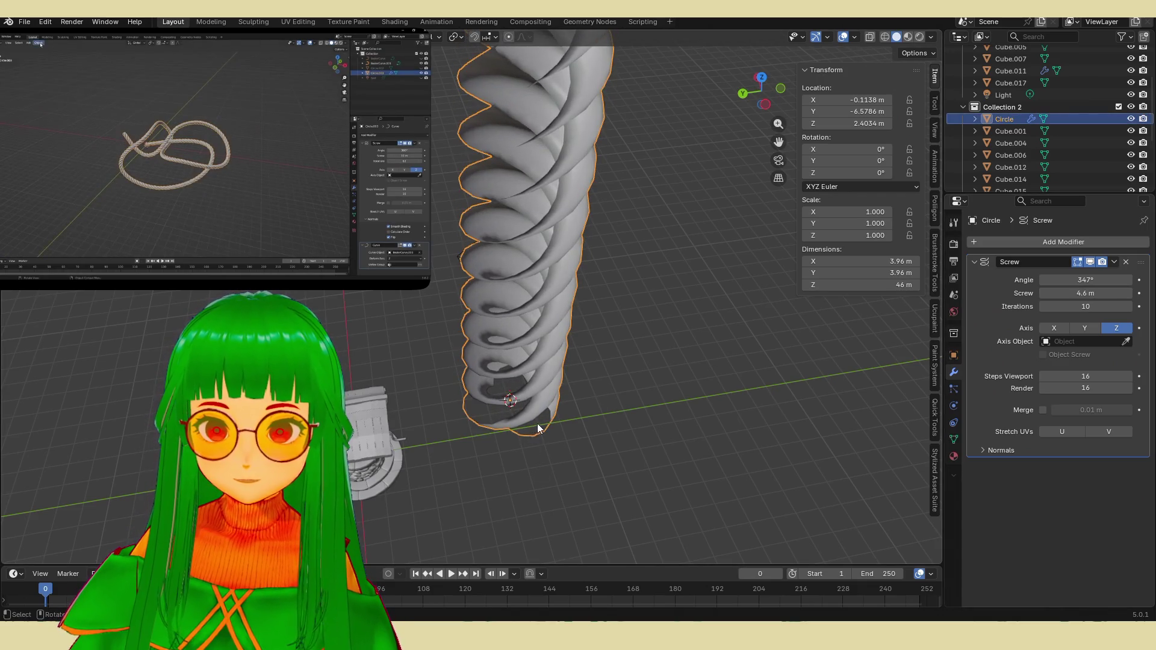
middle_click_drag(528, 429, 552, 407)
mouse_move(310, 198)
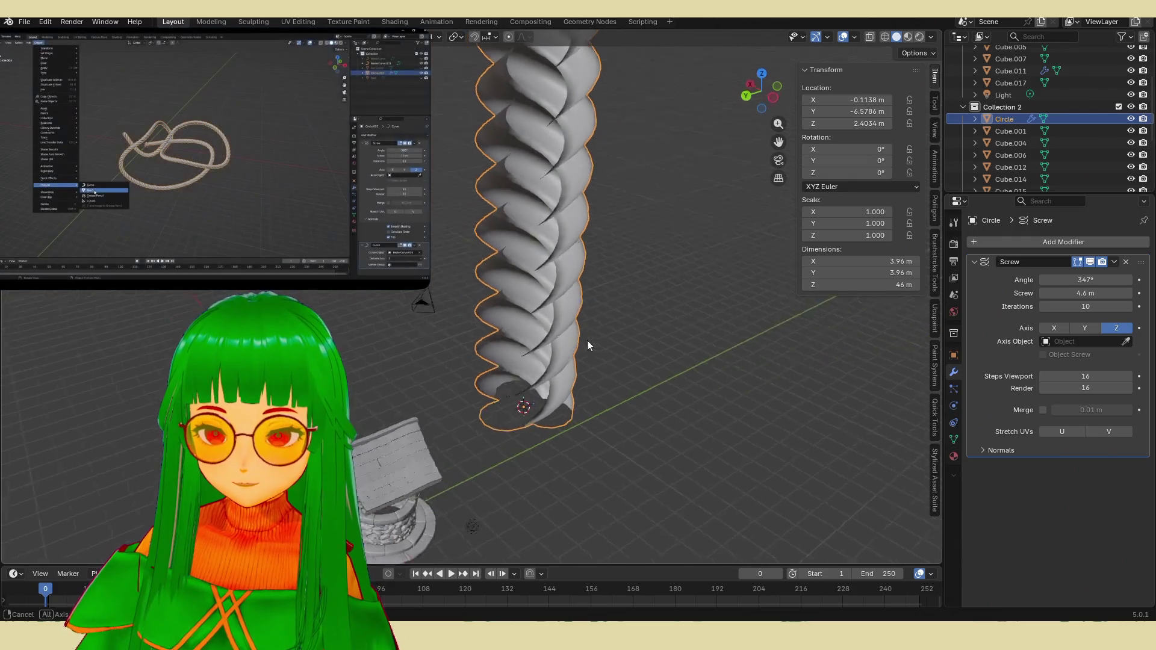
mouse_move(587, 340)
middle_mouse_down()
mouse_move(620, 225)
mouse_move(591, 342)
middle_mouse_up()
scroll(591, 342, "up", 5)
mouse_move(720, 307)
middle_mouse_down()
mouse_move(529, 369)
mouse_move(585, 357)
middle_mouse_up()
left_click(584, 359)
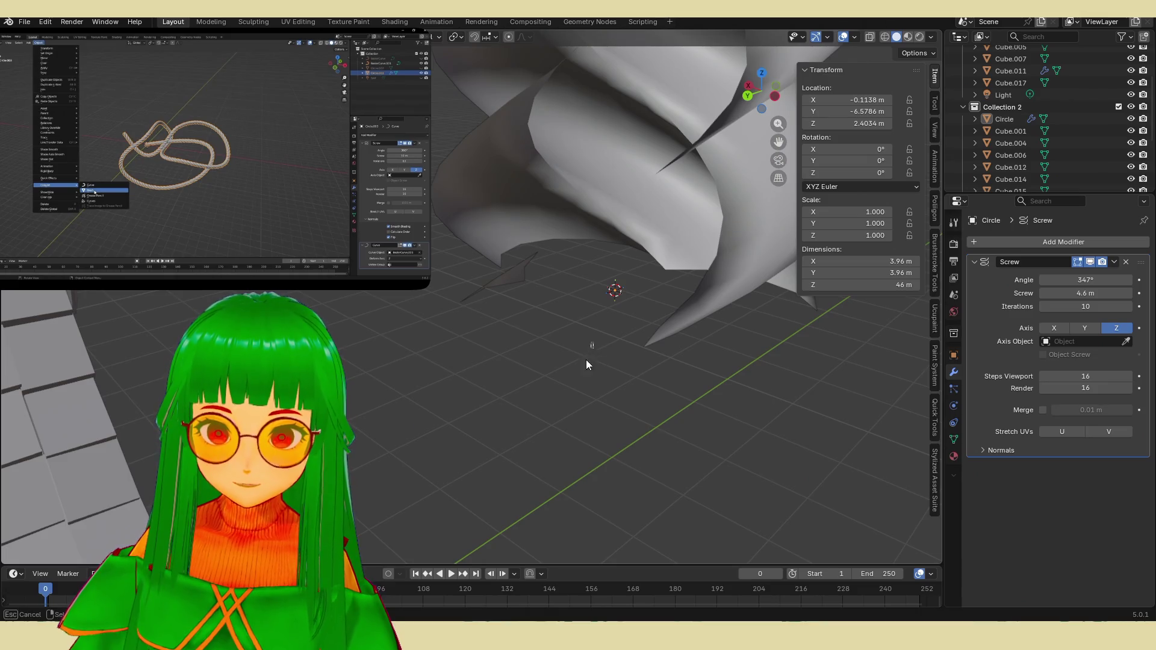
Step: In Edit Mode, select all profile circle vertices and rotate them around the global Y axis
left_click(612, 293)
key("Tab")
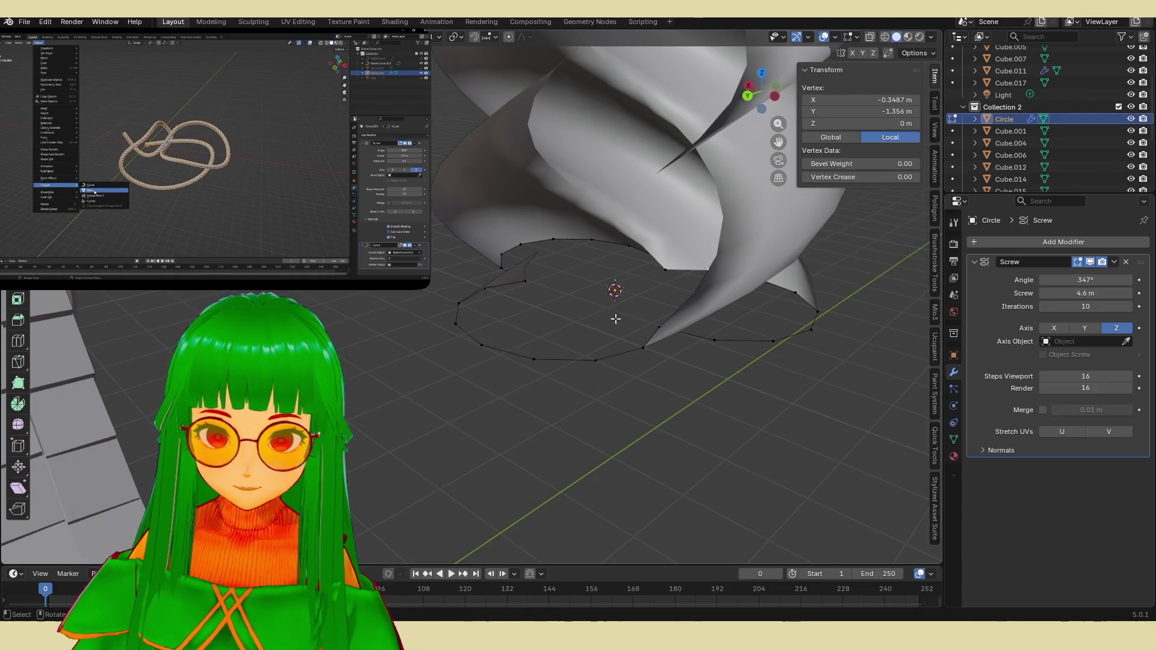
middle_click_drag(694, 246, 662, 259)
left_click_drag(439, 372, 775, 224)
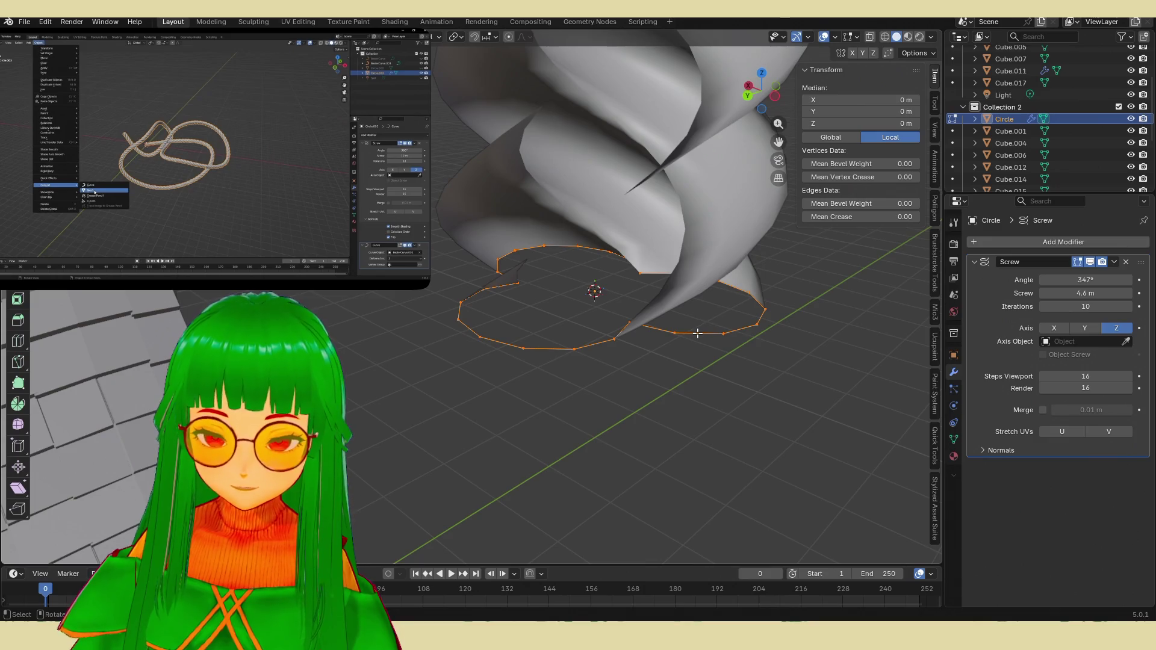
key("r")
key("y")
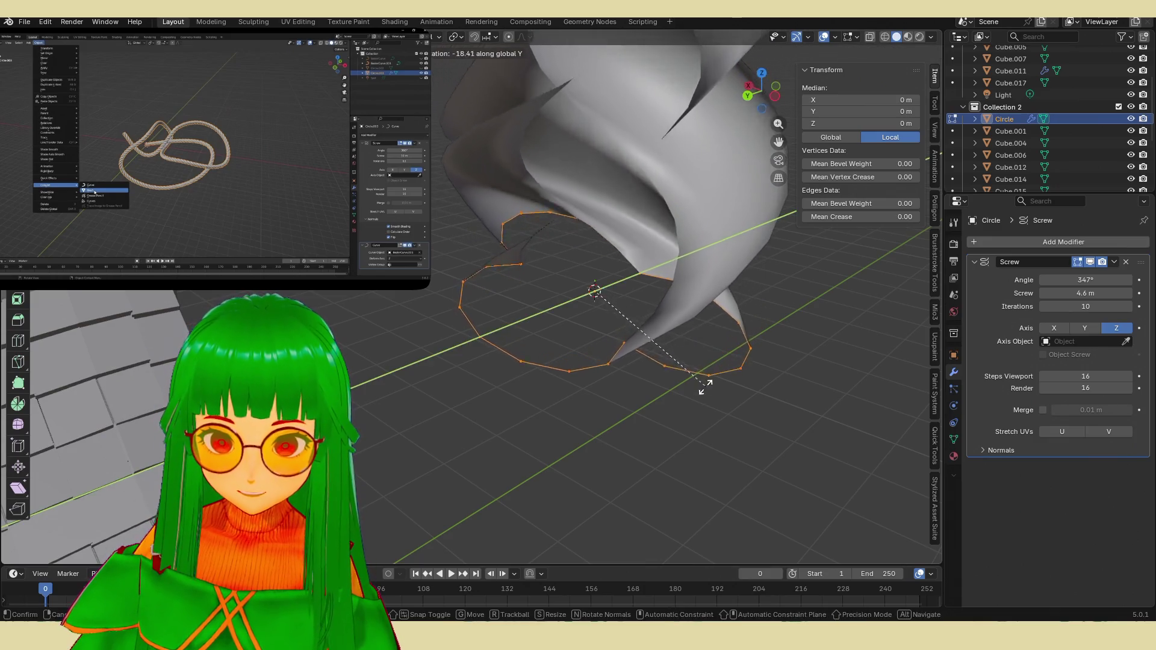
left_click(543, 446)
scroll(543, 446, "down", 5)
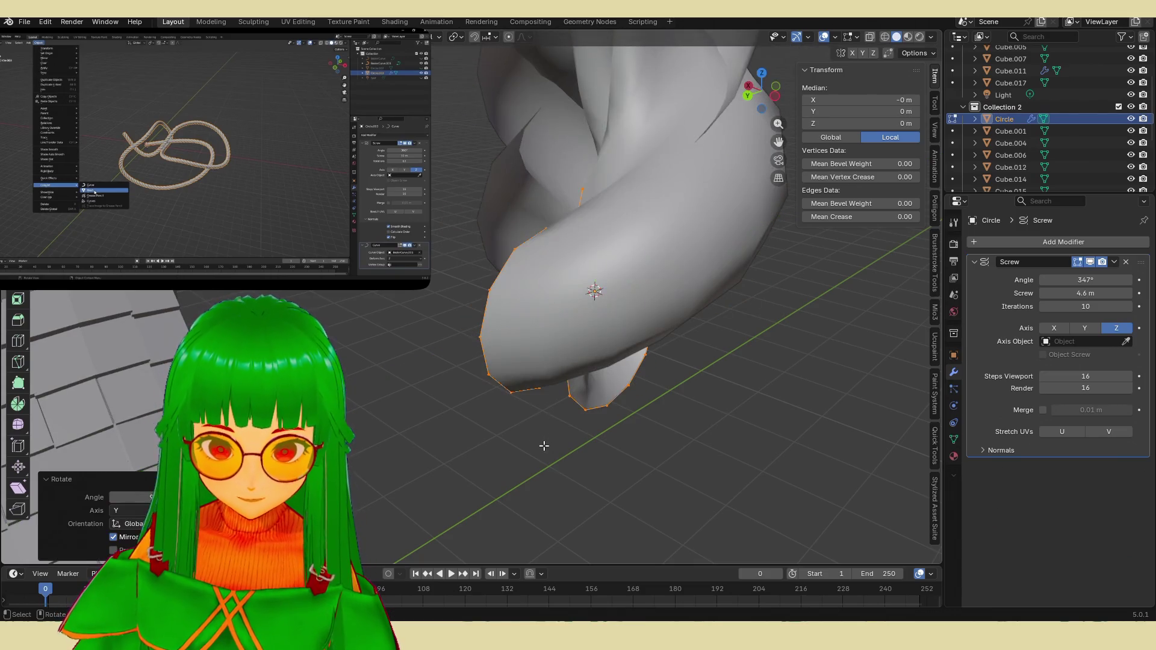
key("alt+a")
Step: Retwist the rope with a 612° Screw angle over 2 iterations
mouse_move(570, 347)
middle_mouse_down()
mouse_move(596, 421)
mouse_move(586, 424)
mouse_move(720, 374)
mouse_move(596, 377)
mouse_move(594, 421)
mouse_move(627, 418)
middle_mouse_up()
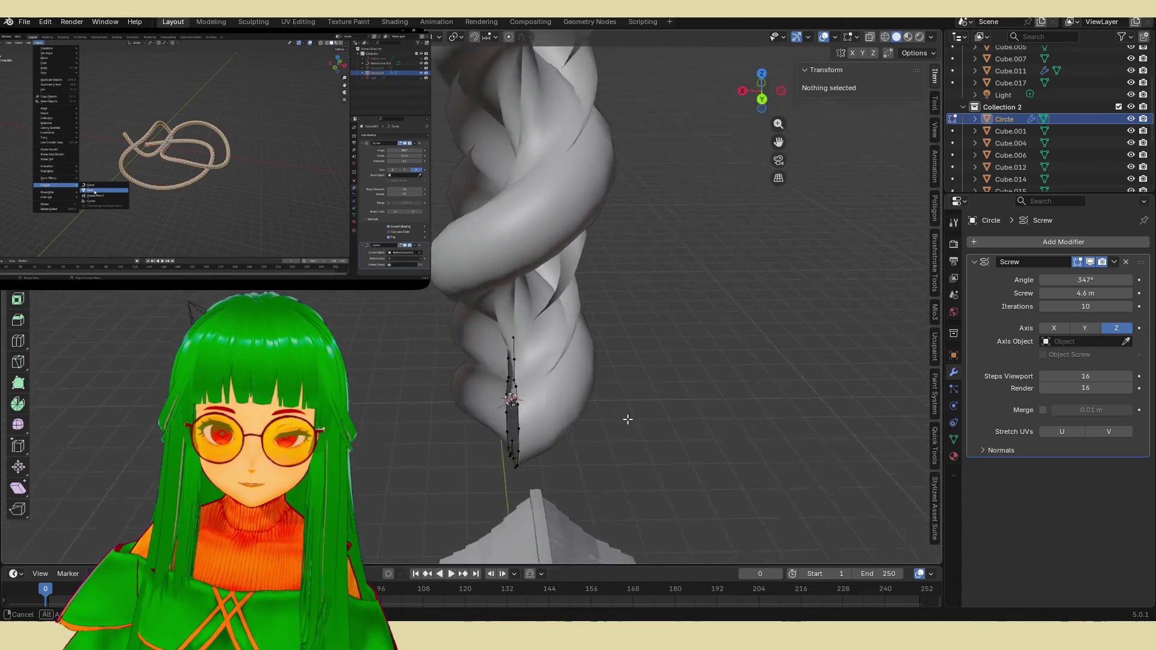
scroll(627, 418, "down", 4)
mouse_move(597, 352)
middle_mouse_down()
mouse_move(754, 249)
mouse_move(657, 290)
mouse_move(687, 319)
middle_mouse_up()
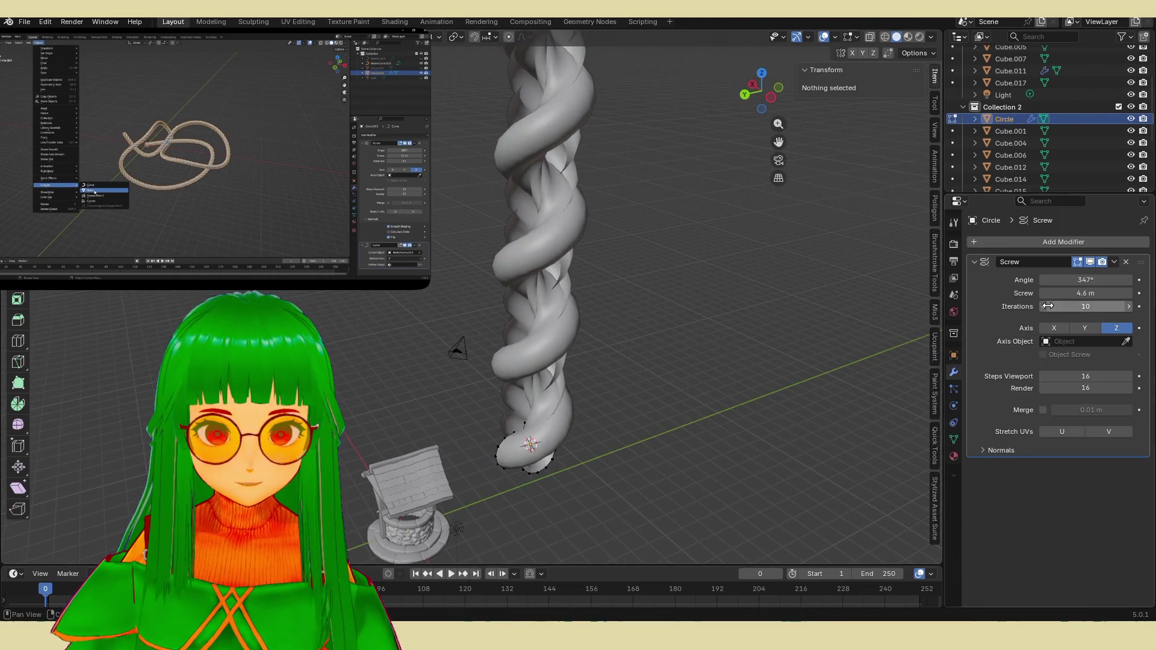
left_click_drag(1081, 280, 1088, 280)
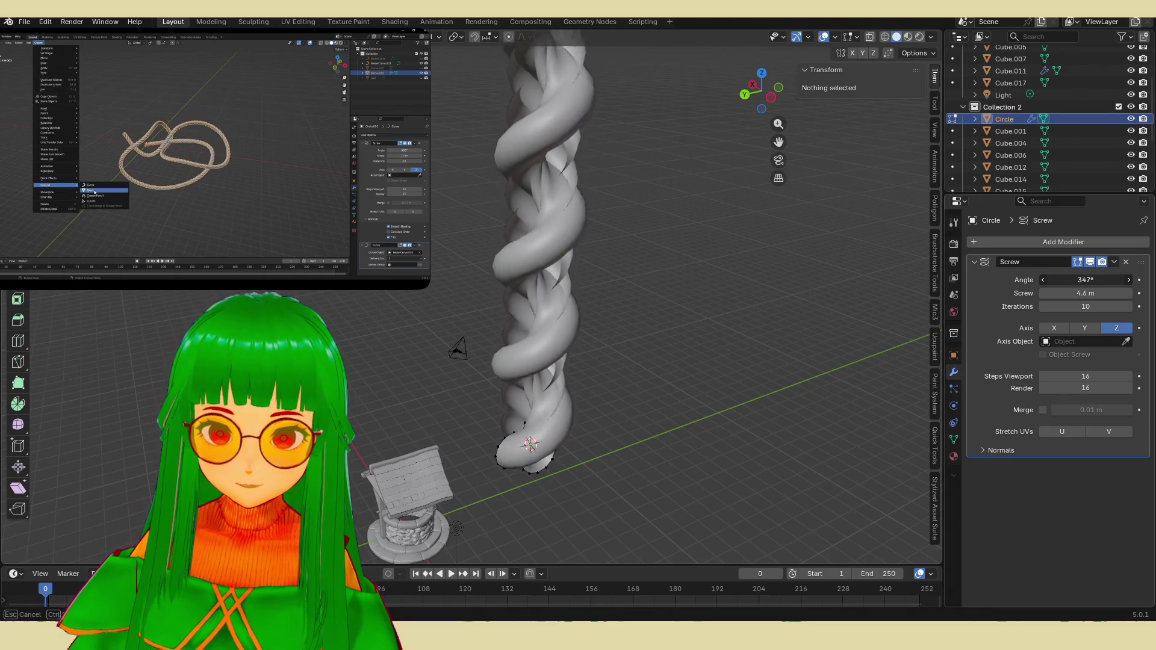
mouse_move(1088, 280)
left_mouse_down()
mouse_move(1111, 280)
mouse_move(1069, 280)
mouse_move(1084, 306)
mouse_move(1072, 306)
left_mouse_up()
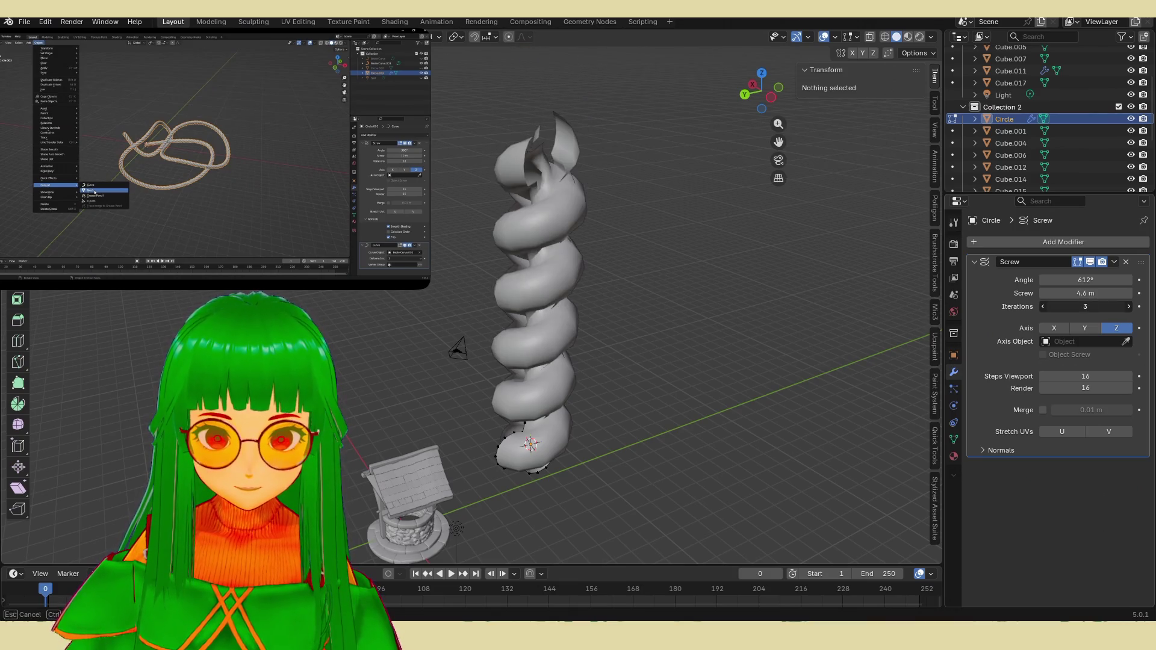
mouse_move(663, 331)
middle_mouse_down()
mouse_move(762, 338)
mouse_move(706, 421)
mouse_move(611, 435)
middle_mouse_up()
scroll(674, 330, "up", 4)
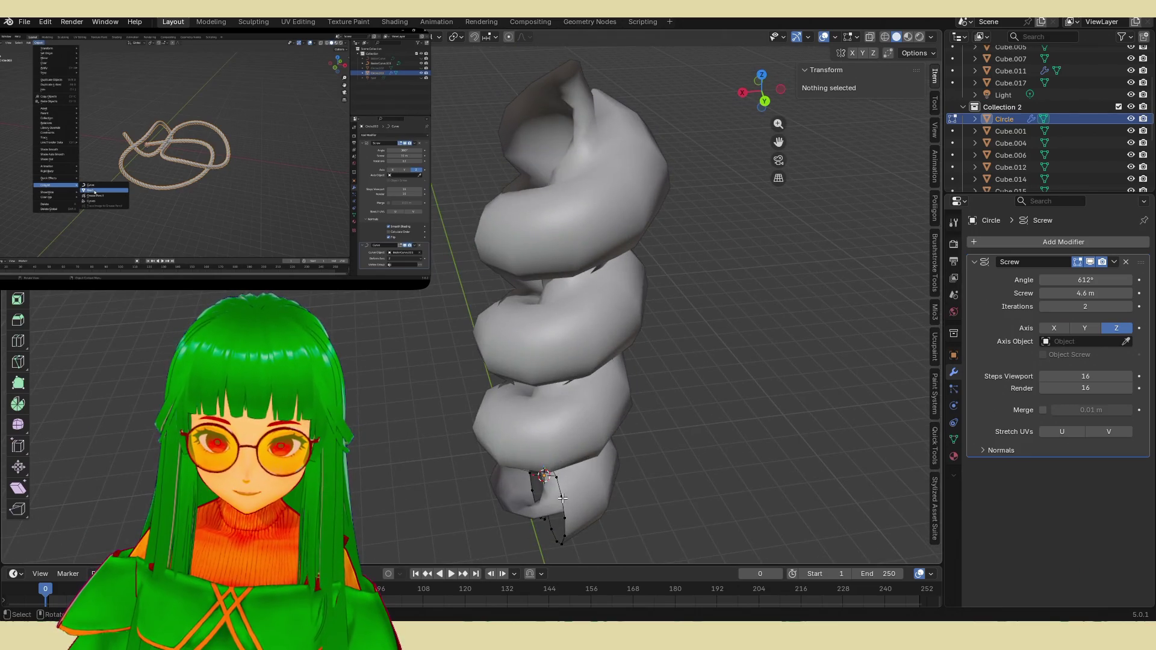
Step: Reselect the whole profile curve and rotate it 90° around the global Y axis
left_click_drag(465, 381, 589, 542)
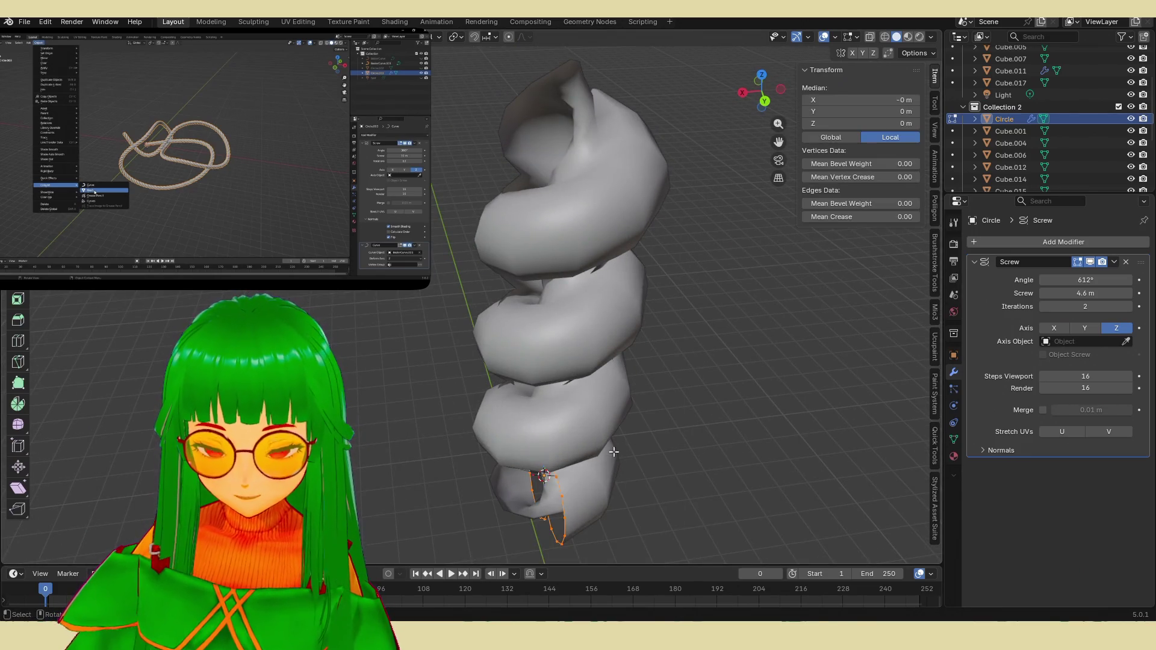
key("r")
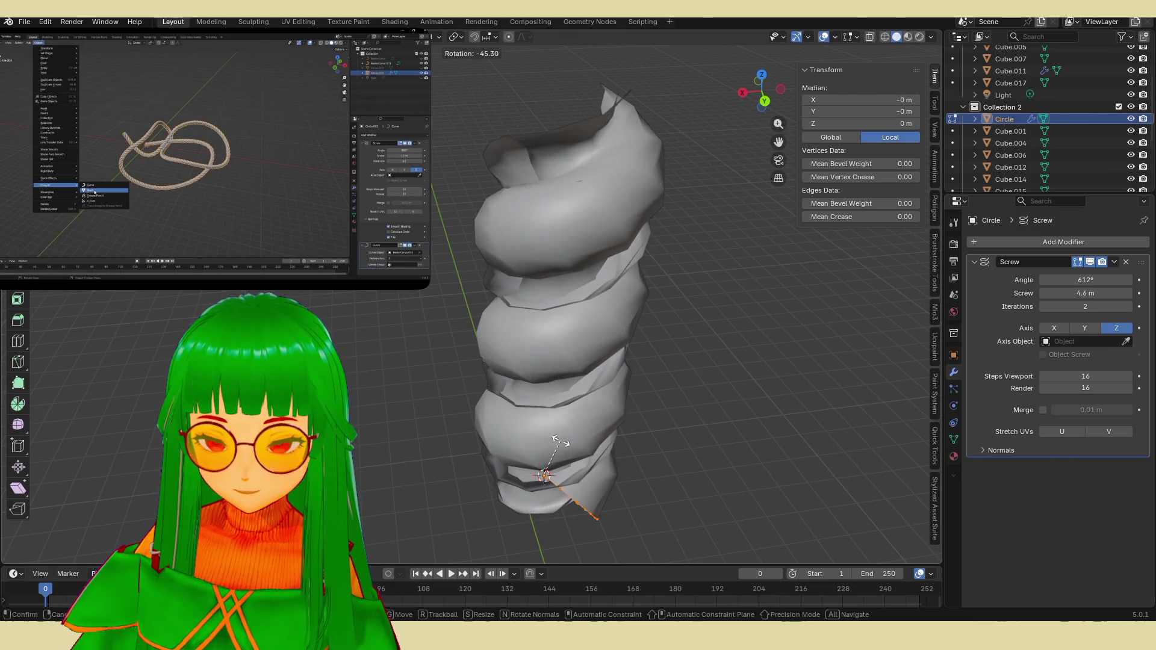
key("r")
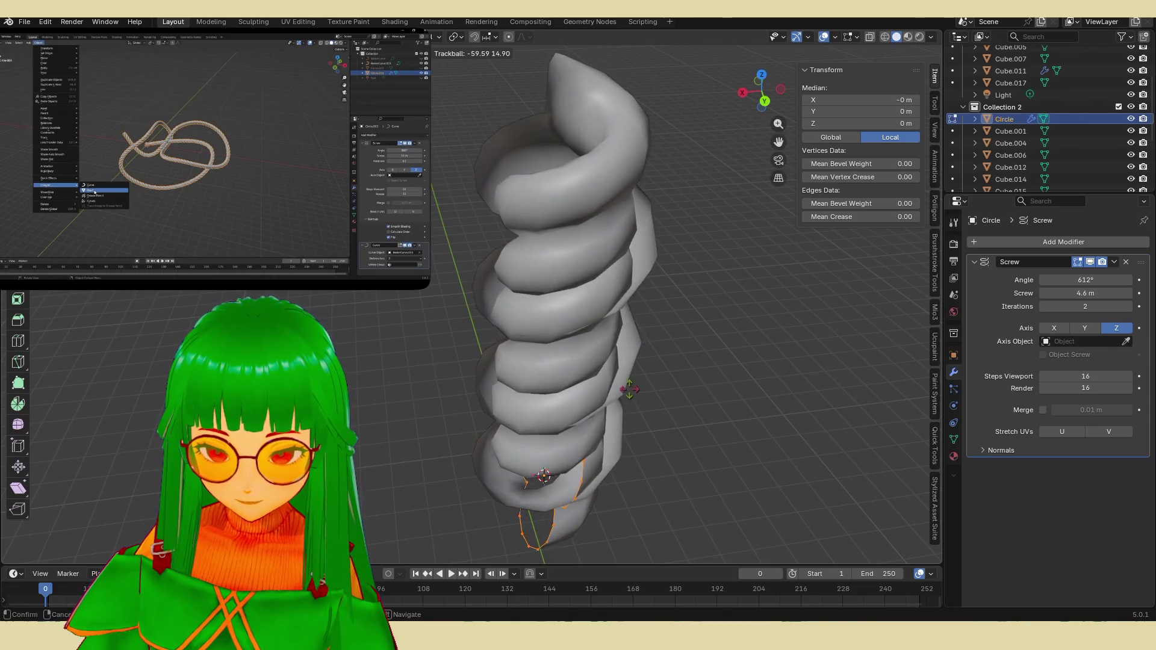
key("r")
key("x")
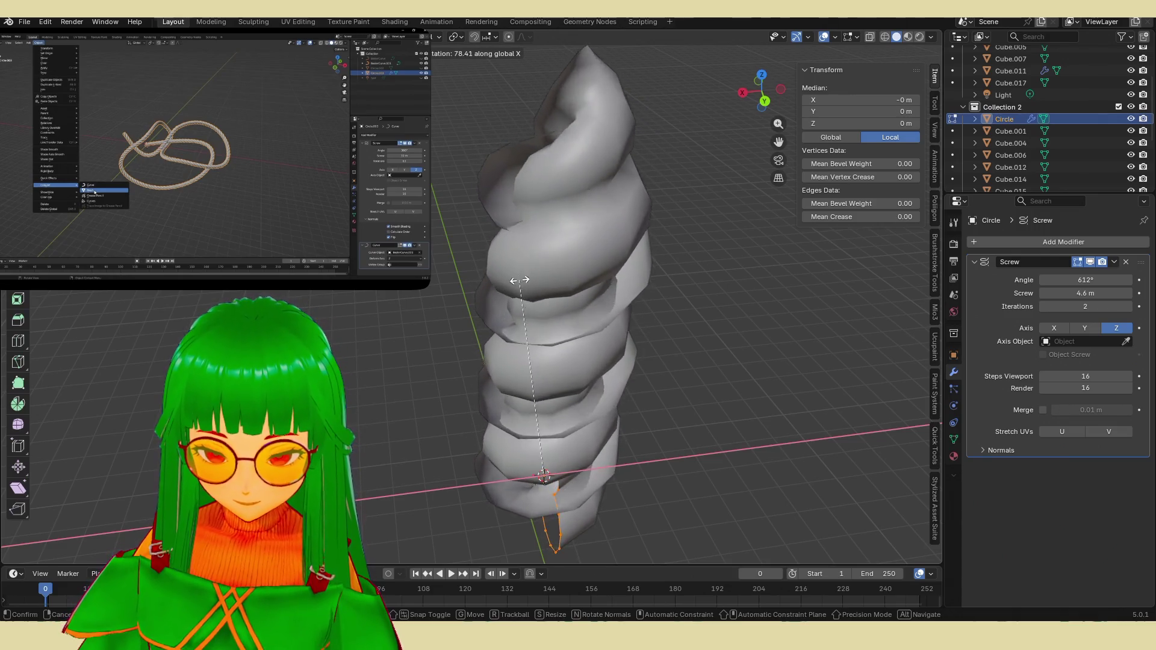
key("y")
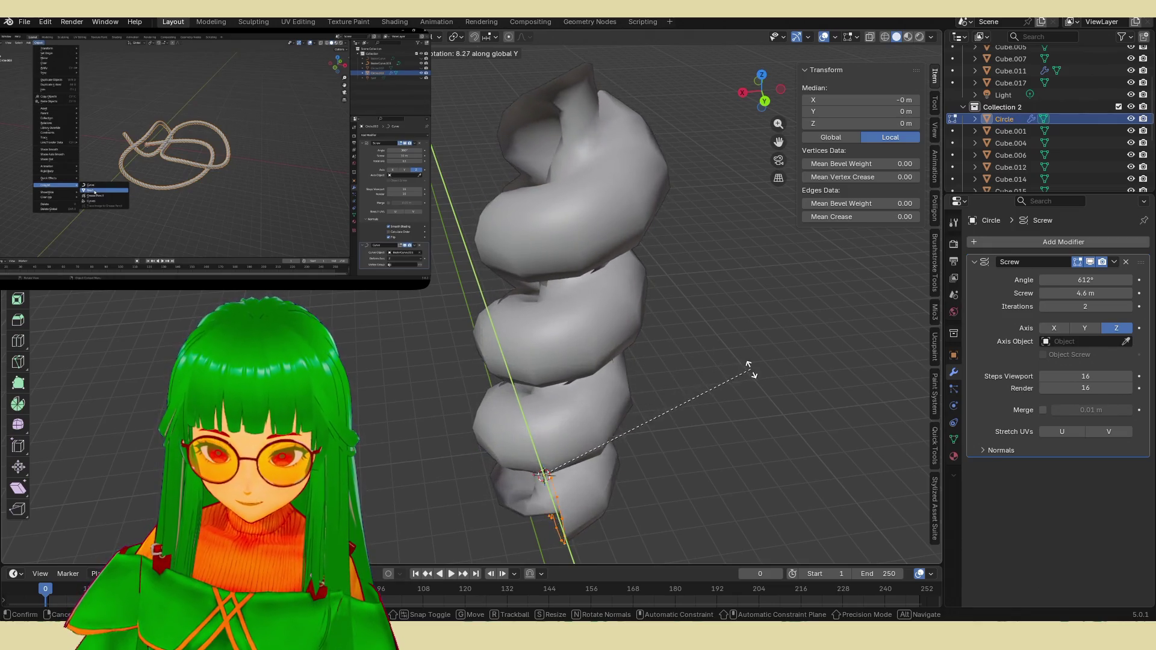
type("90")
key("Return")
scroll(690, 389, "up", 3)
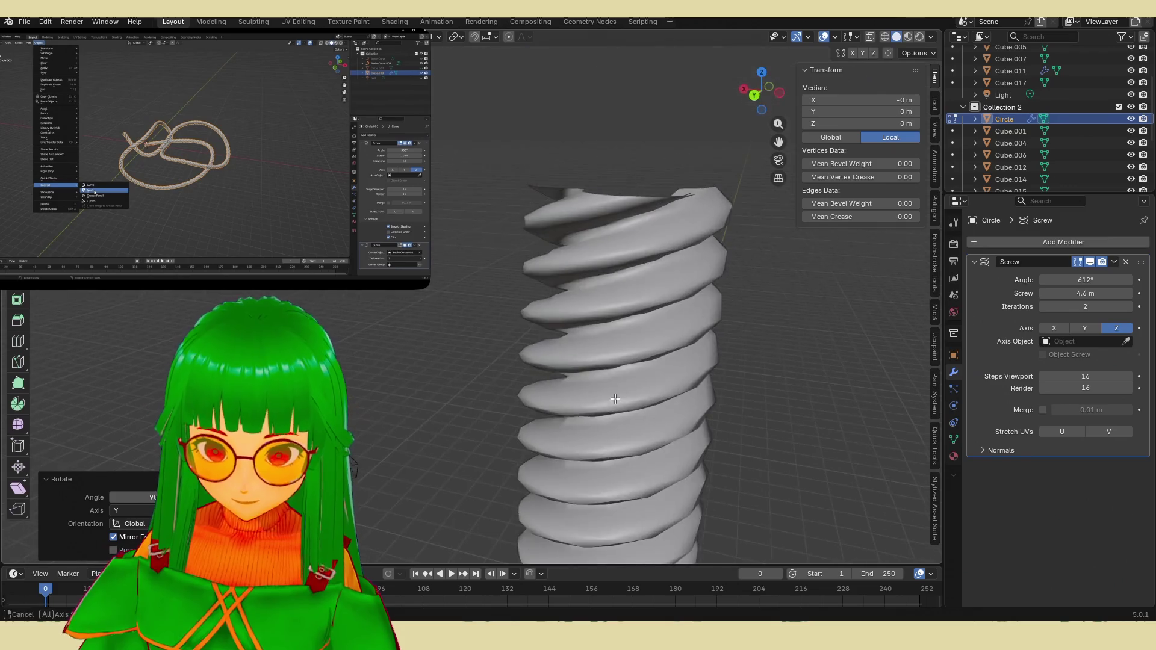
Step: Set the Screw height to 32.2 m and reduce iterations from 2 to 1
middle_click_drag(690, 389, 635, 305)
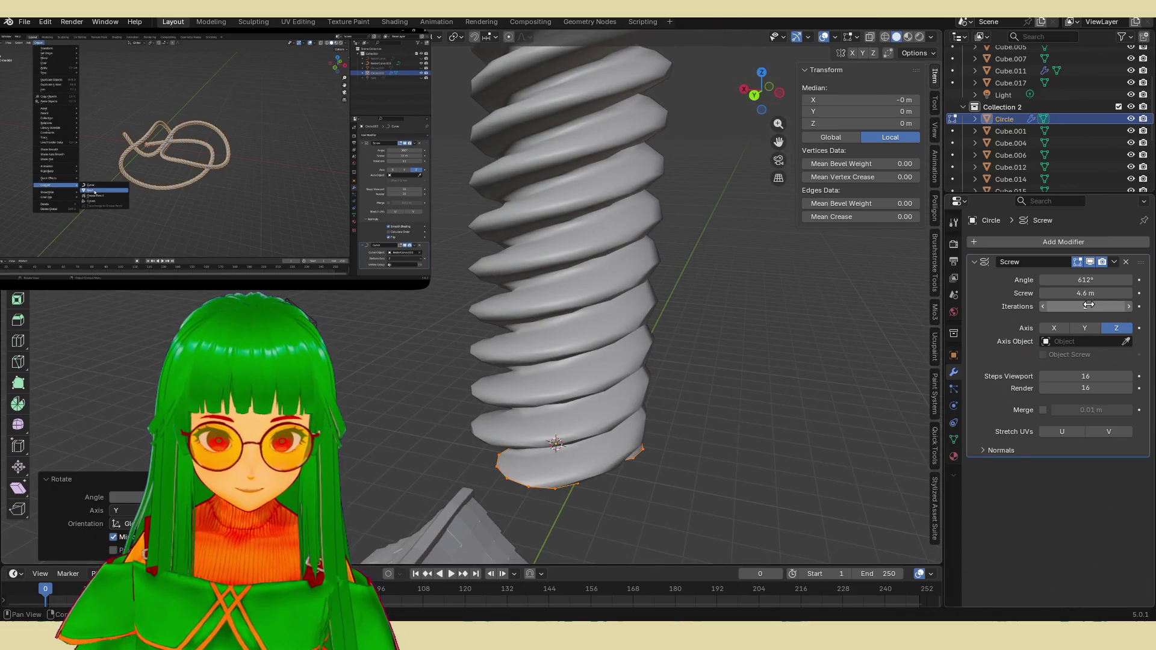
mouse_move(1085, 293)
left_mouse_down()
mouse_move(1138, 293)
mouse_move(1126, 293)
left_mouse_up()
scroll(625, 366, "down", 4)
mouse_move(578, 365)
middle_mouse_down()
mouse_move(624, 366)
mouse_move(663, 432)
mouse_move(640, 320)
mouse_move(635, 390)
mouse_move(743, 331)
mouse_move(674, 372)
middle_mouse_up()
scroll(674, 372, "up", 3)
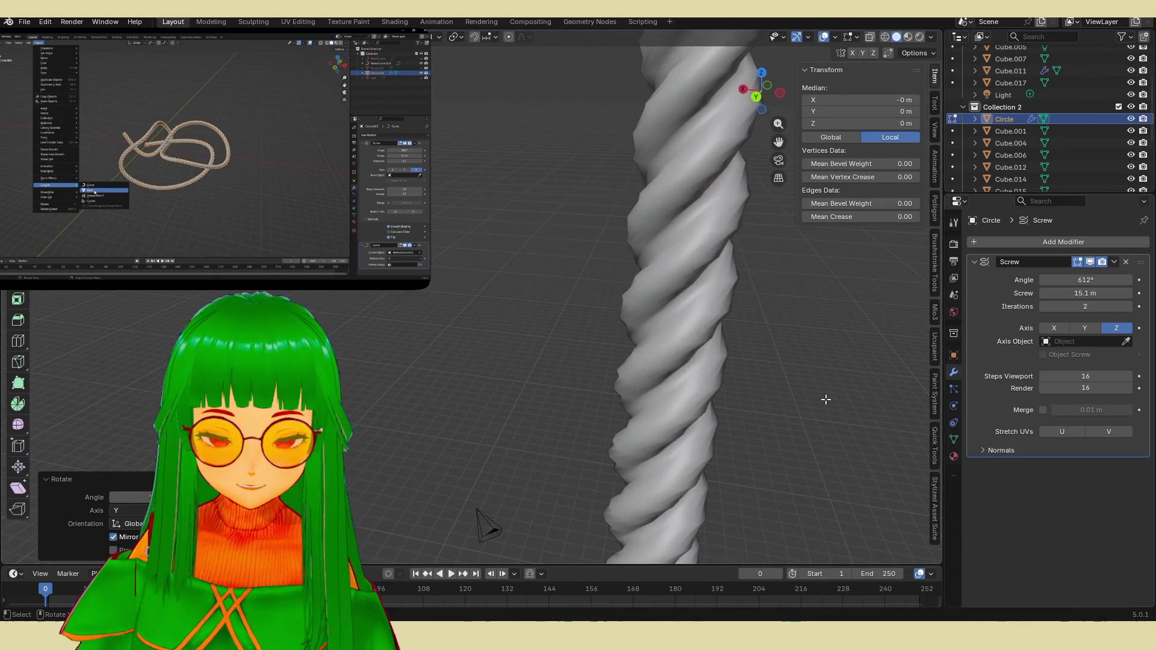
middle_click_drag(826, 399, 753, 397)
left_click_drag(1085, 307, 1072, 306)
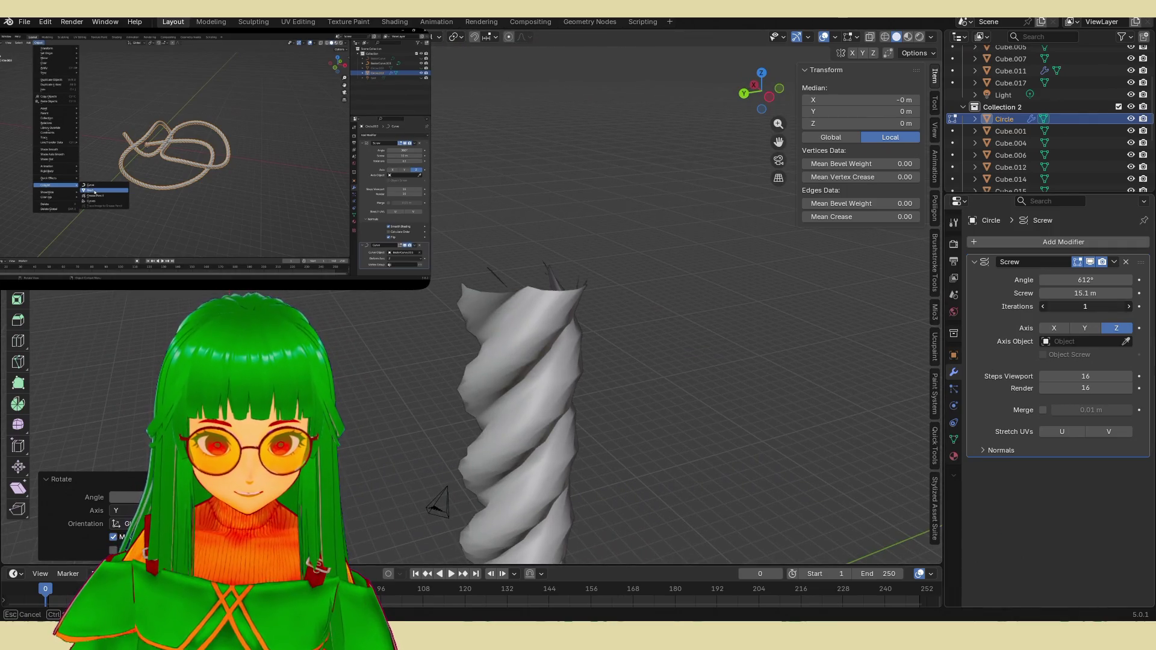
mouse_move(709, 387)
middle_mouse_down("shift")
mouse_move(735, 335)
mouse_move(744, 343)
middle_mouse_up("shift")
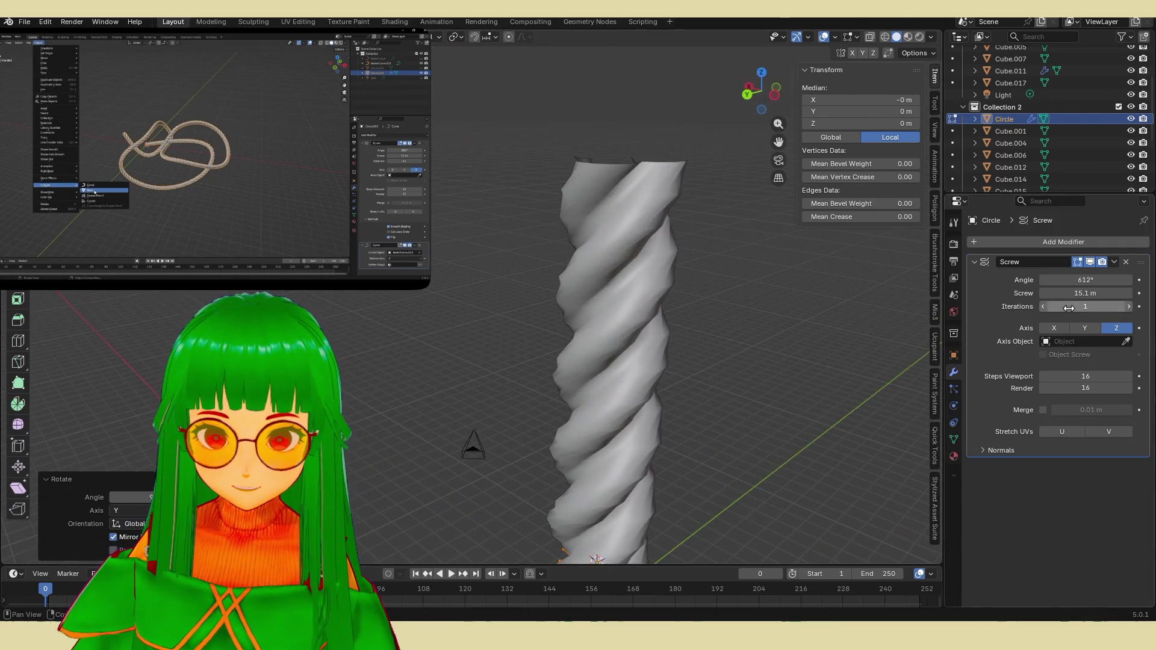
Step: Raise the Screw angle to 1224° and Steps Viewport to 38 for a smooth twist
mouse_move(1086, 280)
left_mouse_down()
mouse_move(1075, 291)
mouse_move(1084, 294)
left_mouse_up()
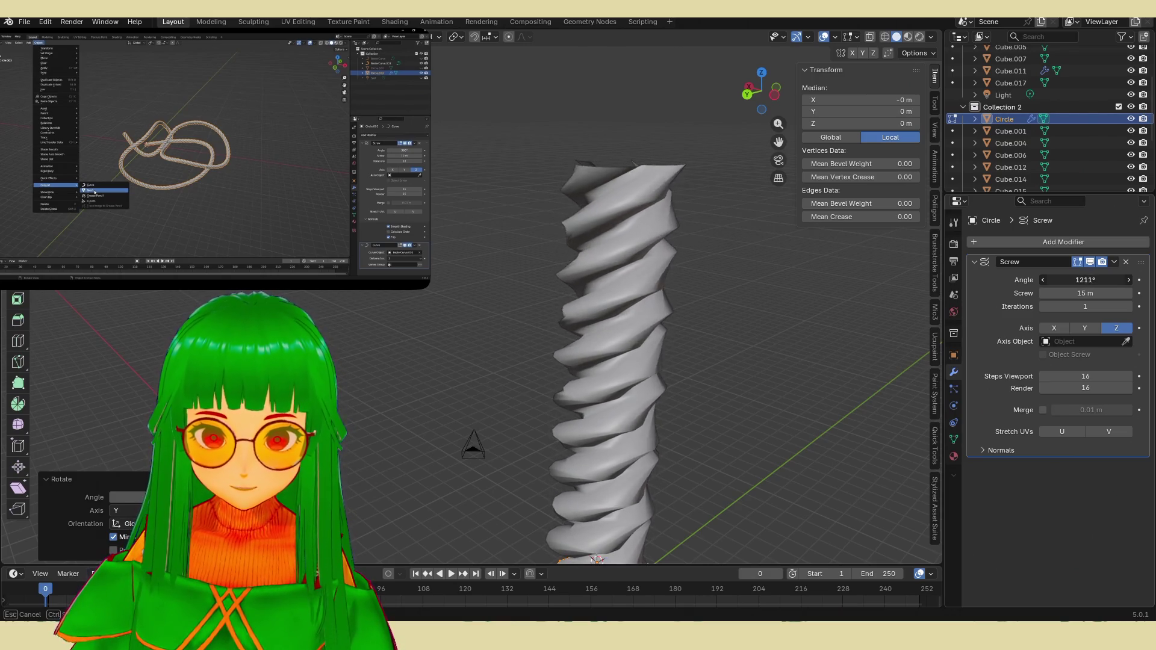
left_click_drag(1085, 281, 1088, 280)
left_click_drag(1085, 376, 1098, 377)
mouse_move(1085, 280)
left_mouse_down()
mouse_move(1100, 280)
mouse_move(1090, 280)
mouse_move(1100, 293)
mouse_move(1077, 293)
mouse_move(1106, 294)
left_mouse_up()
mouse_move(730, 339)
middle_mouse_down()
mouse_move(676, 374)
mouse_move(689, 304)
mouse_move(764, 367)
mouse_move(648, 325)
middle_mouse_up()
middle_click_drag(674, 244, 608, 253)
left_click(605, 168)
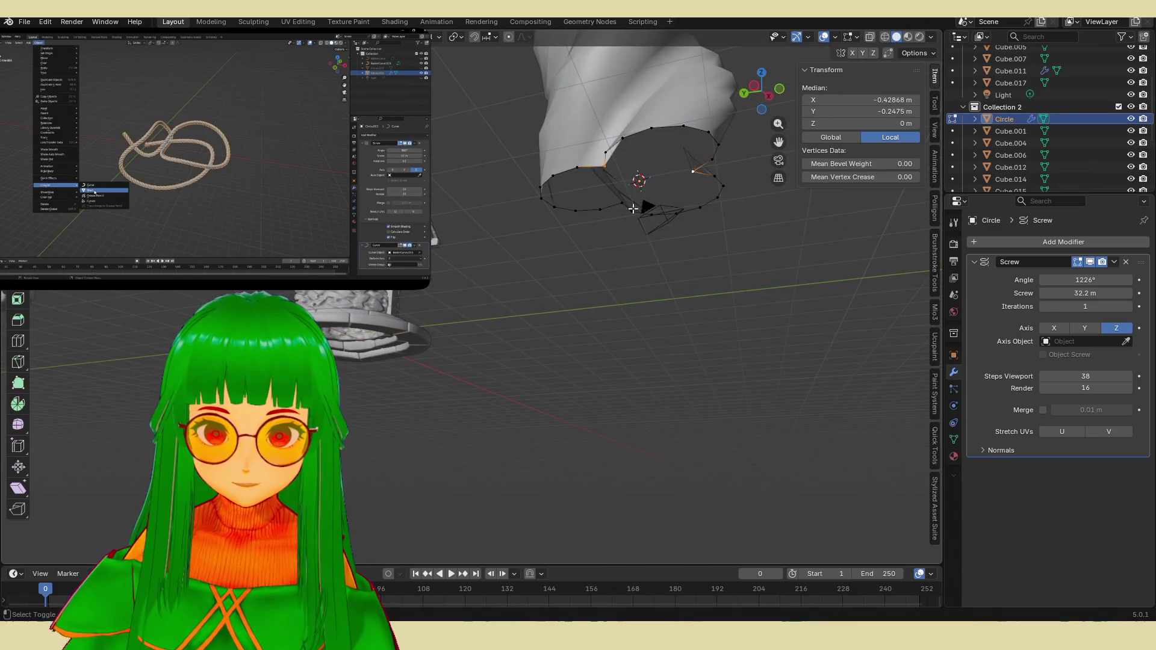
Step: Scale three profile vertices inward one at a time to slim the rope
key("s")
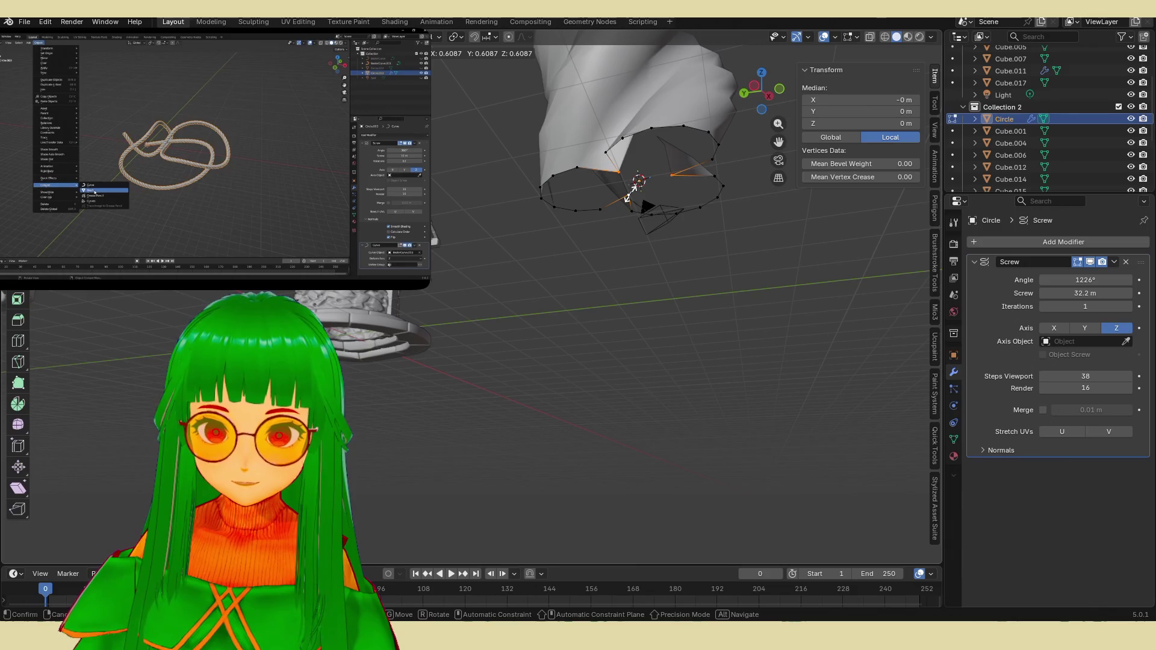
left_click(633, 188)
left_click(583, 167)
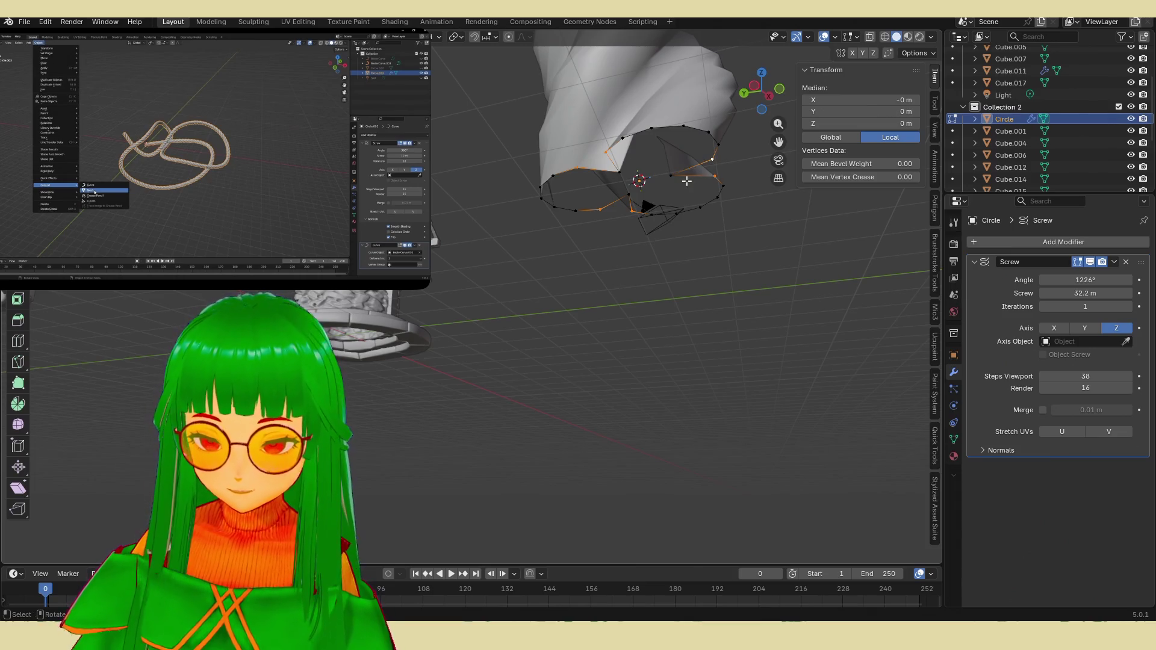
key("s")
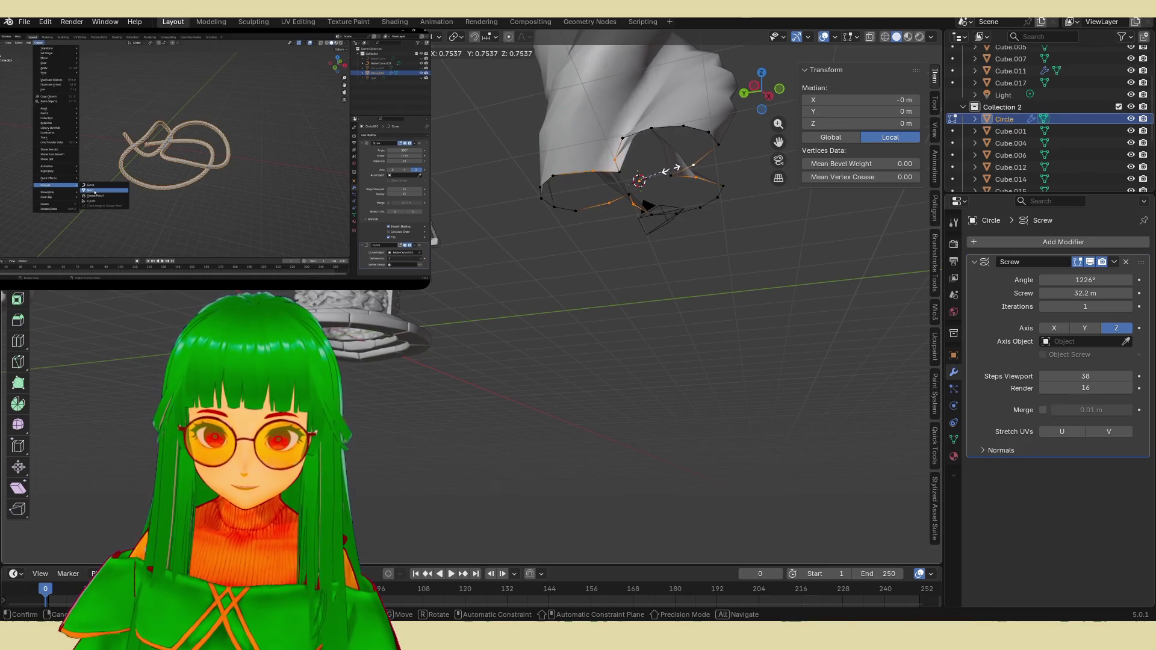
left_click(670, 169)
mouse_move(670, 170)
middle_mouse_down()
mouse_move(677, 138)
mouse_move(619, 230)
mouse_move(662, 238)
middle_mouse_up()
left_click(661, 241)
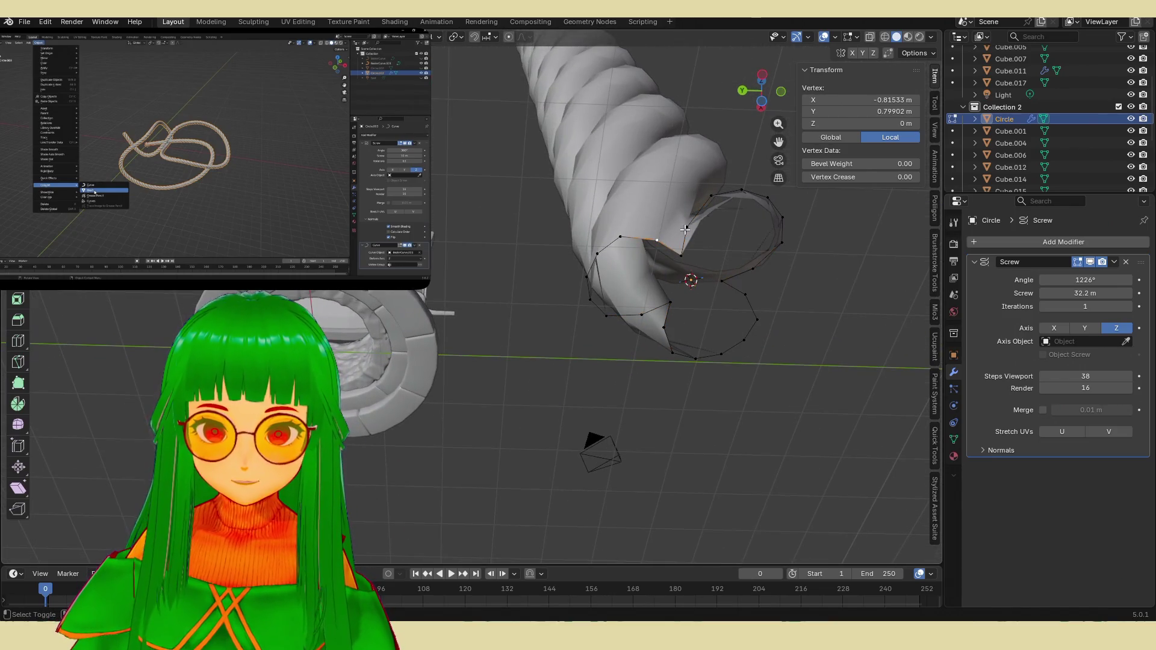
key("s")
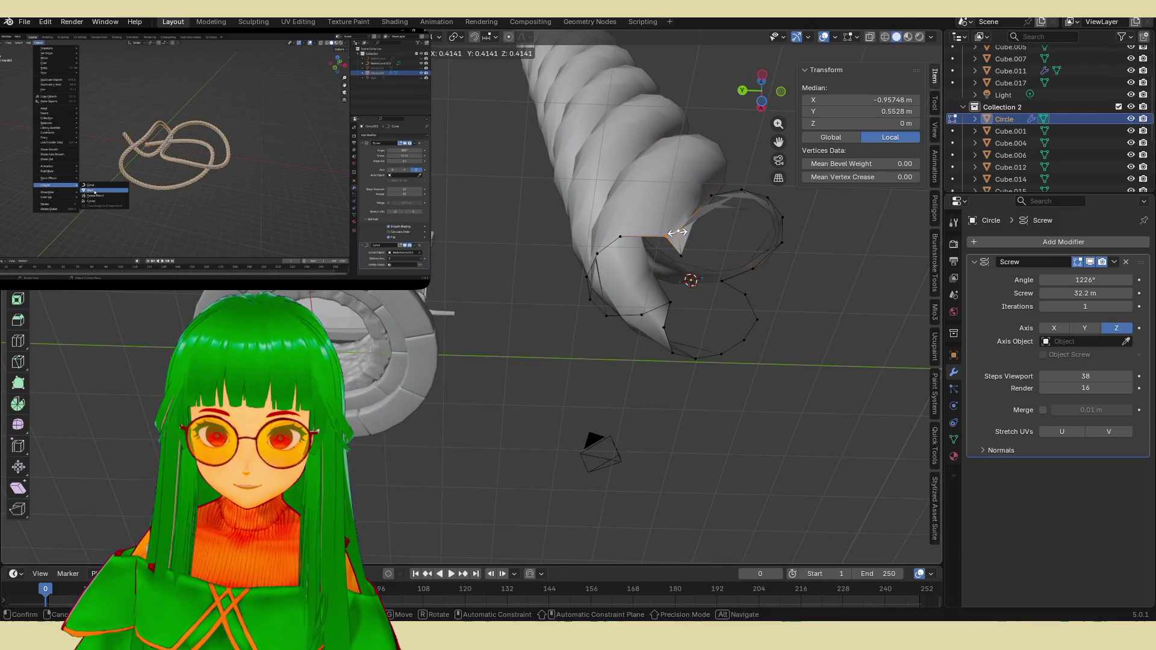
left_click(677, 233)
Step: Scale two more profile vertices inward, then deselect everything
left_click(640, 313)
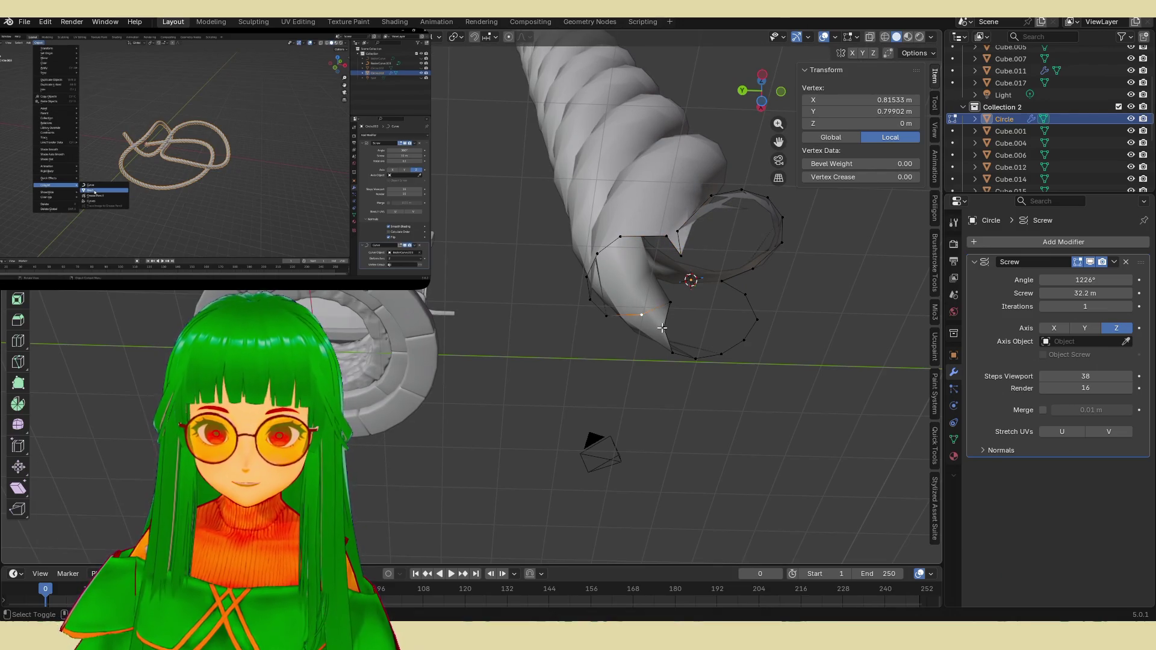
key("s")
left_click(658, 324)
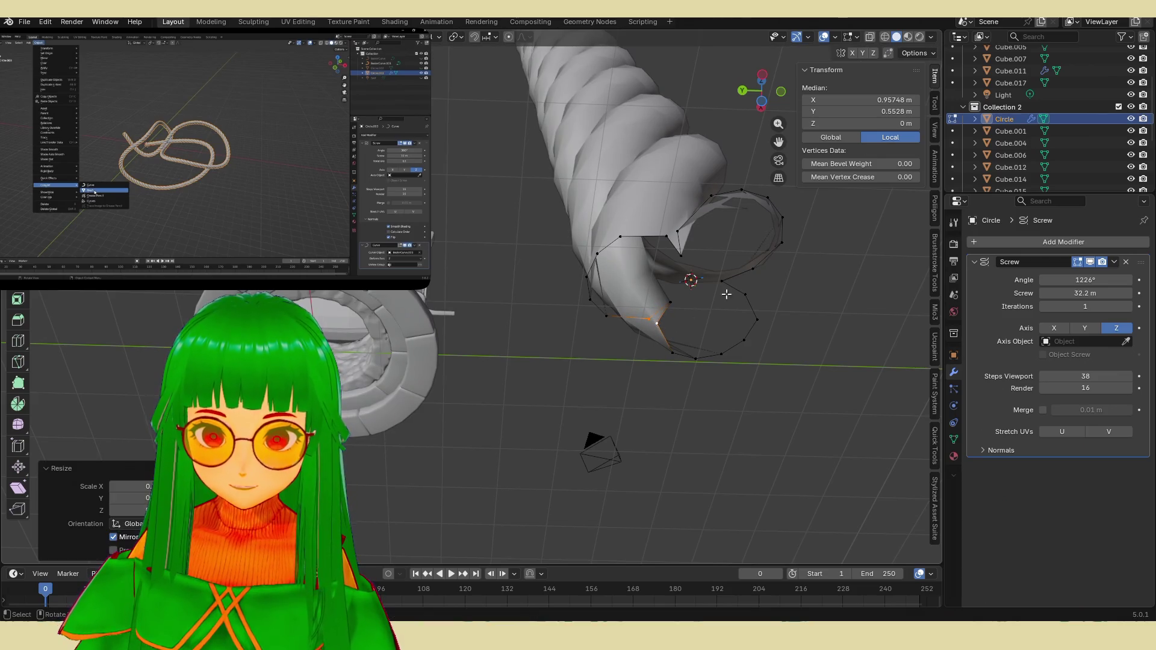
left_click(747, 289)
key("s")
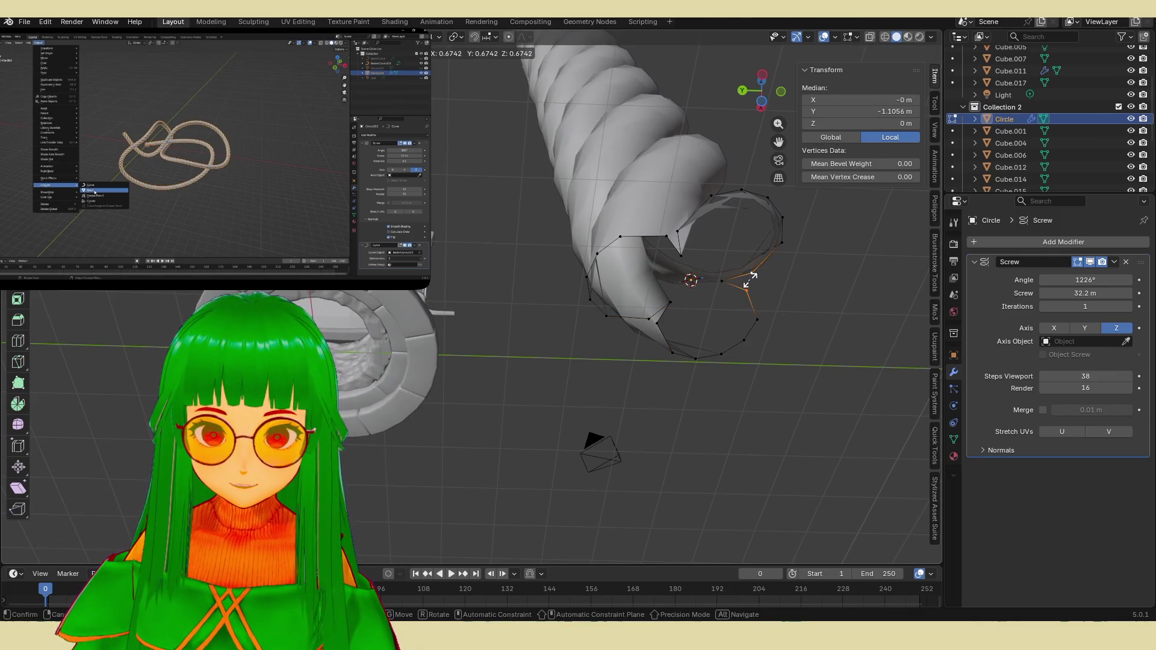
left_click(751, 278)
mouse_move(752, 278)
middle_mouse_down()
mouse_move(721, 299)
mouse_move(720, 377)
mouse_move(666, 387)
middle_mouse_up()
scroll(685, 381, "up", 2)
scroll(666, 388, "down", 3)
middle_click_drag(638, 315, 607, 246)
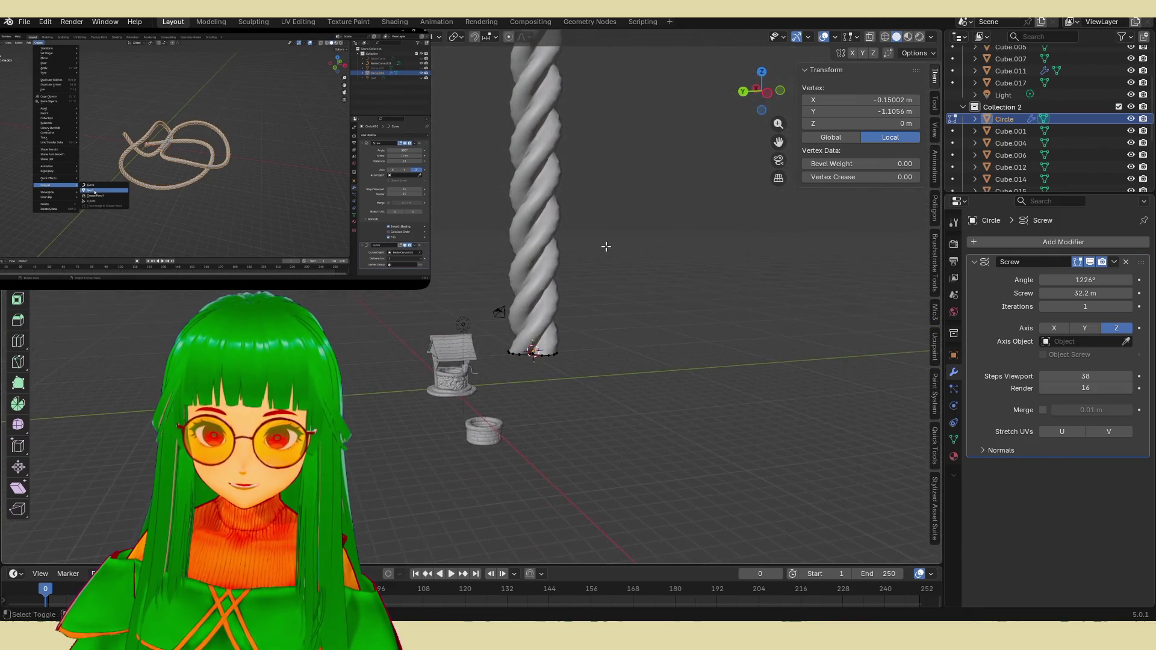
scroll(653, 306, "up", 3)
left_click(652, 305)
Step: Save waterweel.blend, return the rope to Object Mode and select the crank handle rail
mouse_move(643, 333)
middle_mouse_down()
mouse_move(535, 374)
mouse_move(653, 327)
mouse_move(701, 327)
mouse_move(684, 313)
mouse_move(615, 326)
middle_mouse_up()
key("ctrl+s")
scroll(535, 373, "up", 5)
key("Tab")
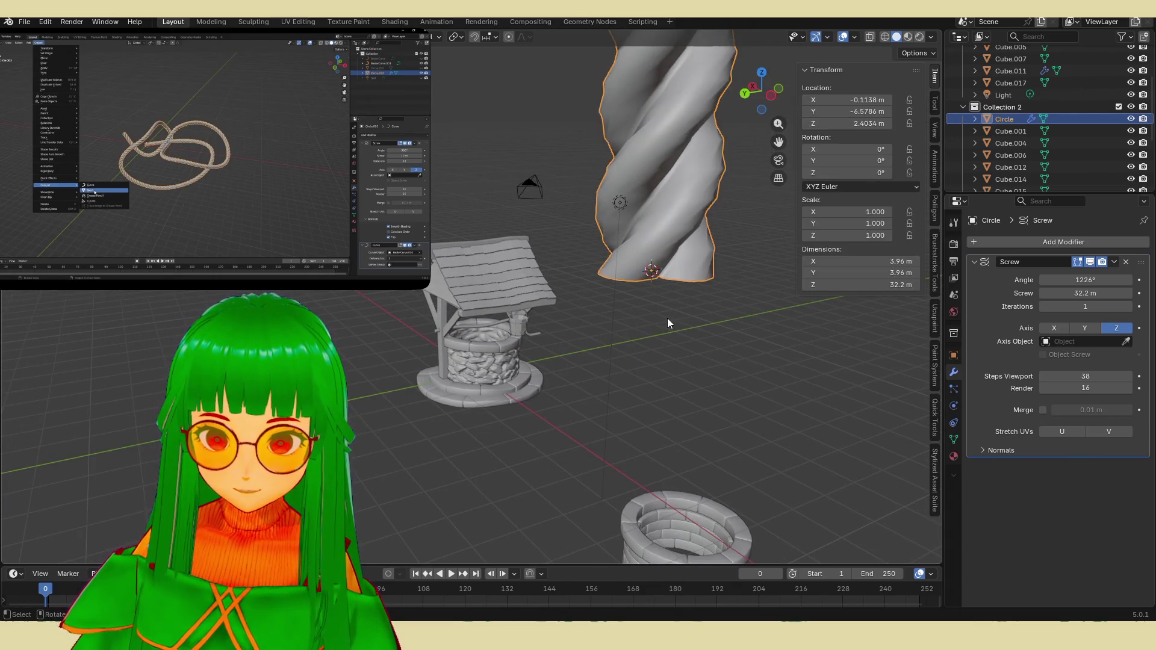
scroll(666, 323, "down", 10)
mouse_move(521, 291)
middle_mouse_down()
mouse_move(508, 265)
mouse_move(541, 290)
mouse_move(707, 338)
mouse_move(501, 292)
mouse_move(629, 312)
mouse_move(451, 292)
mouse_move(528, 277)
mouse_move(583, 297)
mouse_move(489, 341)
middle_mouse_up()
scroll(529, 277, "up", 6)
scroll(489, 341, "up", 4)
left_click(522, 214)
Step: Play the floating reference video through the twisted rope part, then close it
mouse_move(432, 283)
left_mouse_down()
mouse_move(349, 232)
mouse_move(496, 326)
left_mouse_up()
left_click(328, 312)
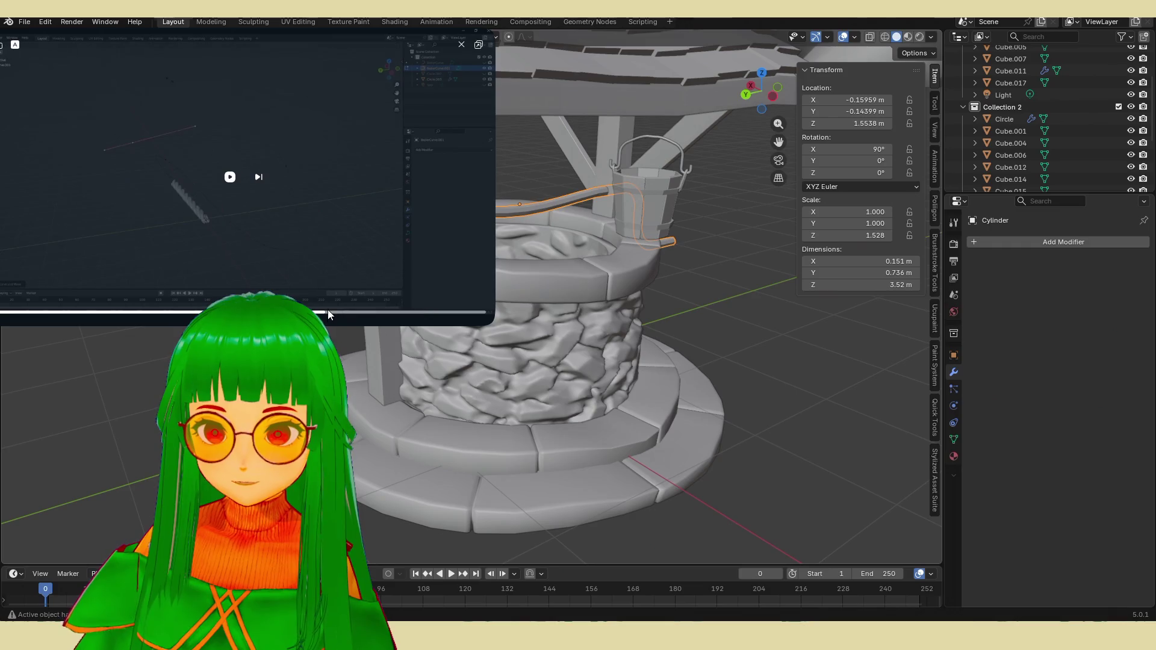
left_click(230, 176)
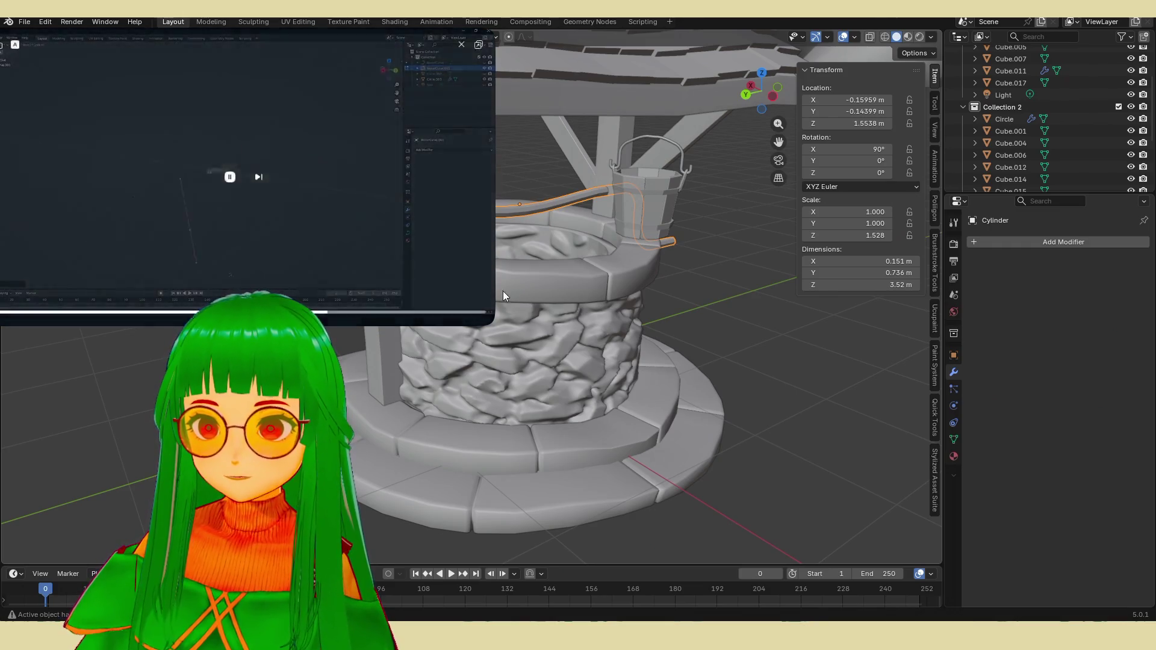
left_click(230, 176)
left_click(404, 309)
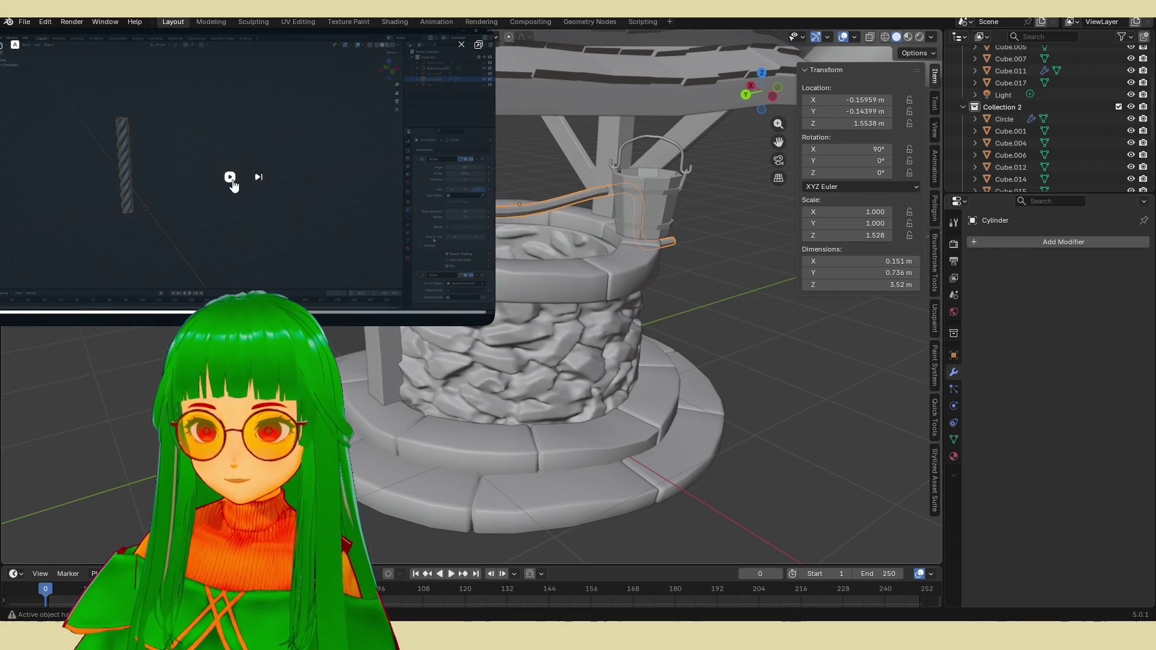
left_click(230, 176)
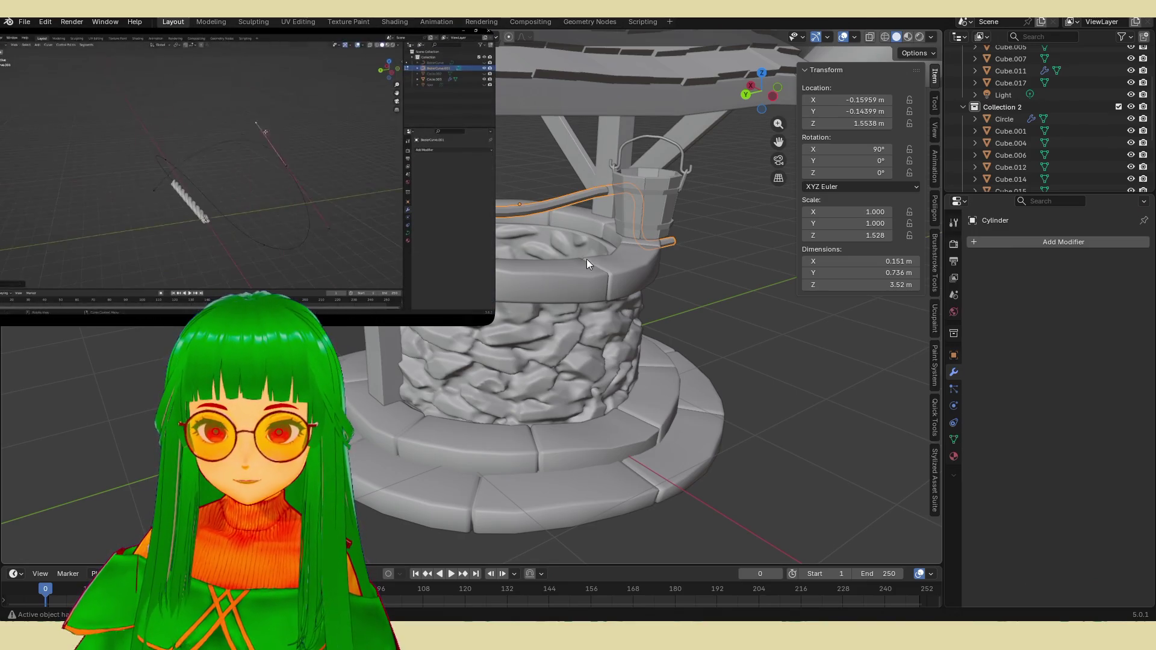
left_click(223, 176)
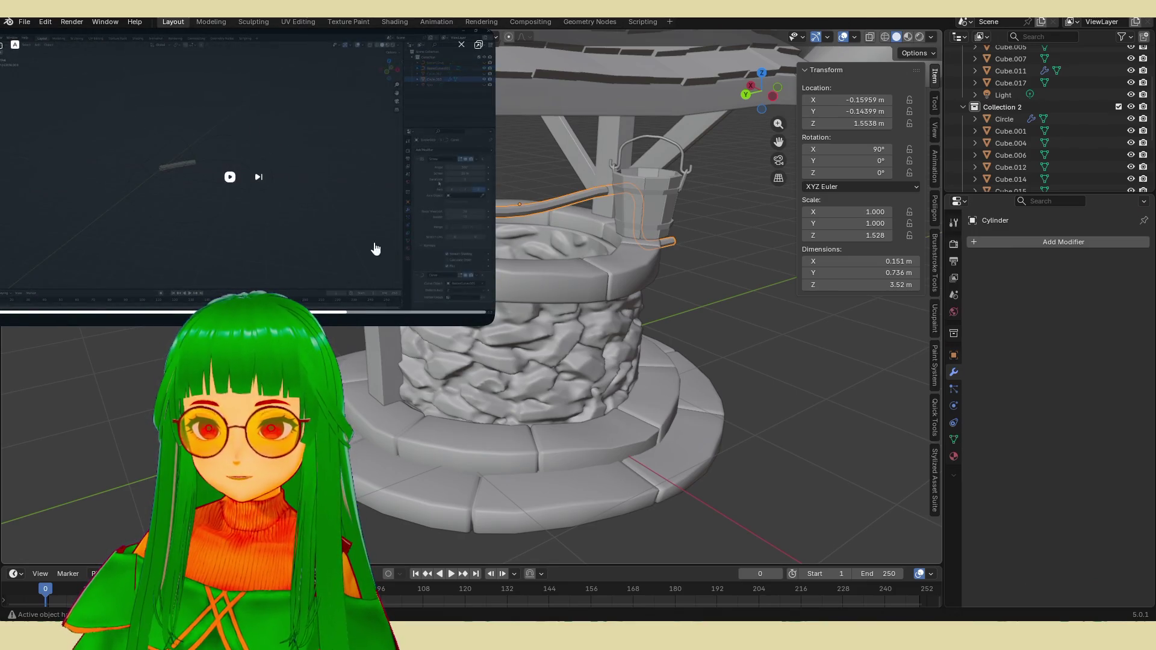
left_click_drag(494, 325, 353, 245)
left_click(318, 46)
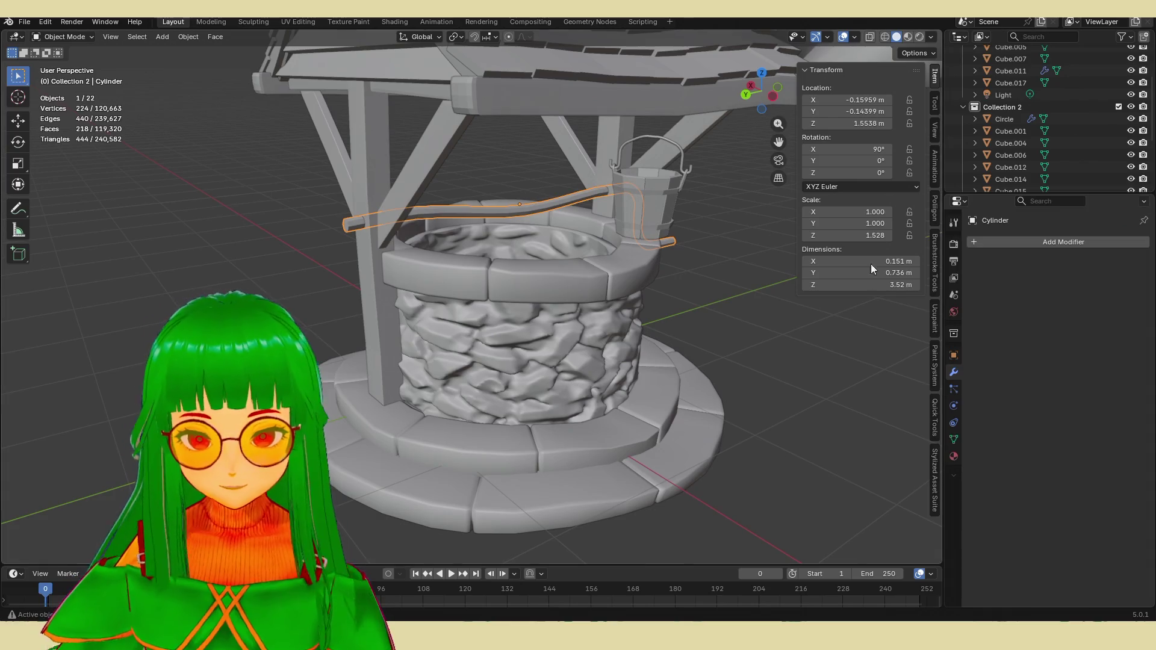
mouse_move(633, 364)
middle_mouse_down()
mouse_move(652, 361)
mouse_move(594, 373)
mouse_move(580, 361)
mouse_move(595, 321)
middle_mouse_up()
Step: Add a Bézier curve near the well and set snapping to Vertex
scroll(602, 317, "up", 2)
middle_click_drag(382, 236, 407, 236)
key("shift+a")
mouse_move(415, 229)
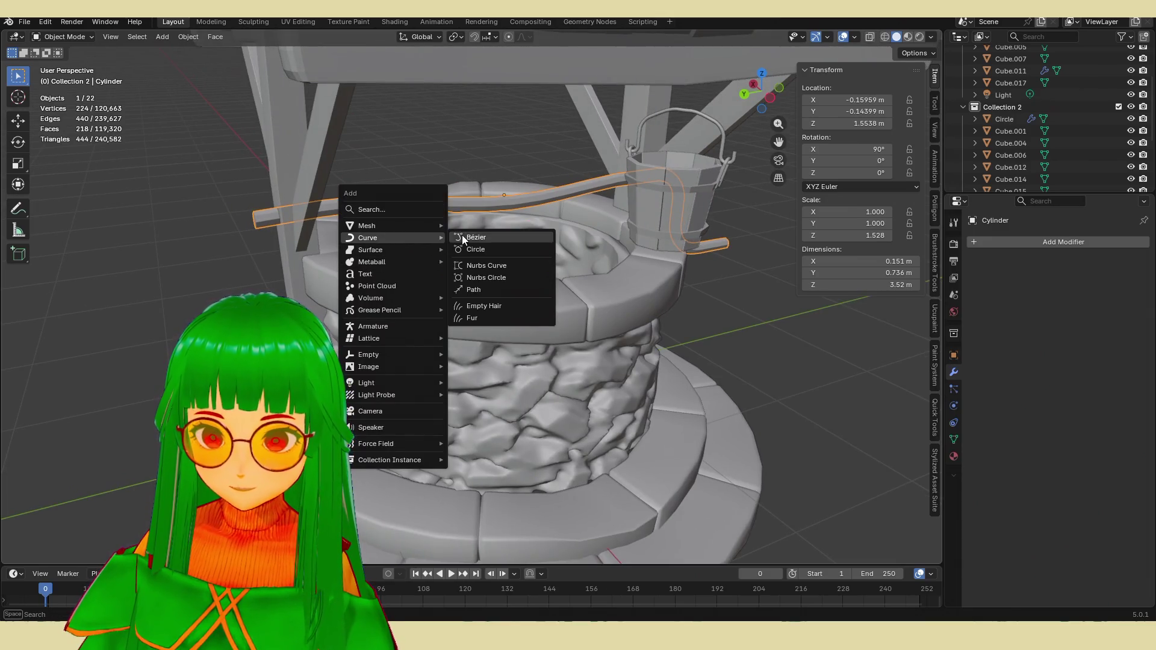
left_click(461, 235)
mouse_move(352, 212)
middle_mouse_down()
mouse_move(368, 226)
mouse_move(340, 230)
mouse_move(410, 236)
middle_mouse_up()
left_click(489, 37)
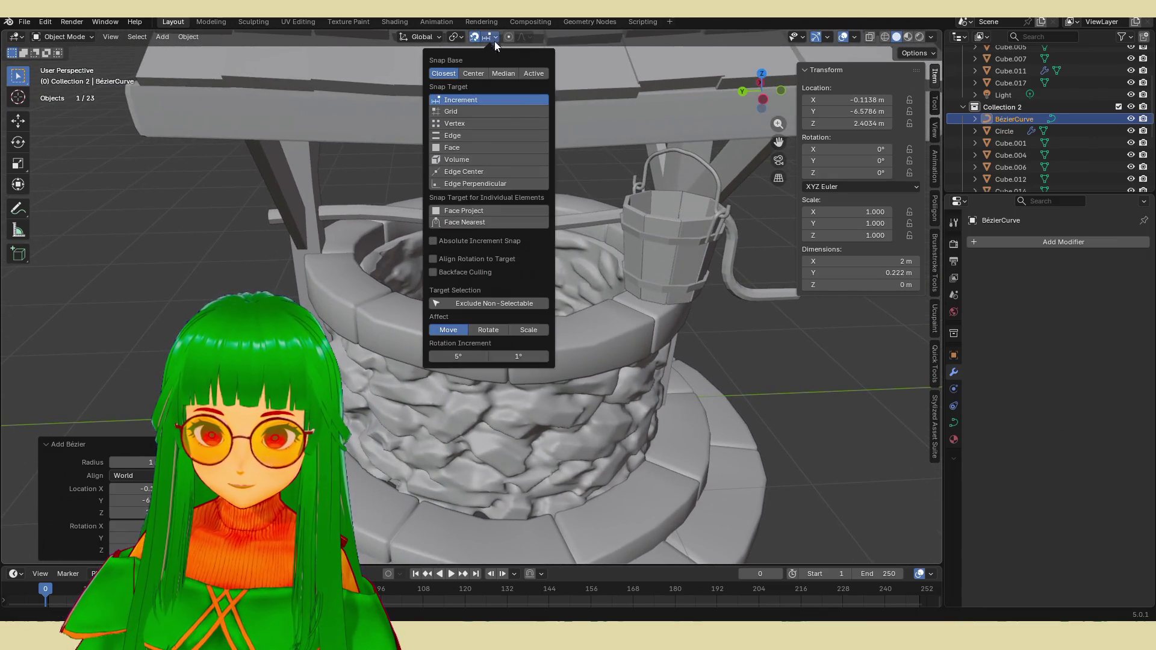
left_click(484, 122)
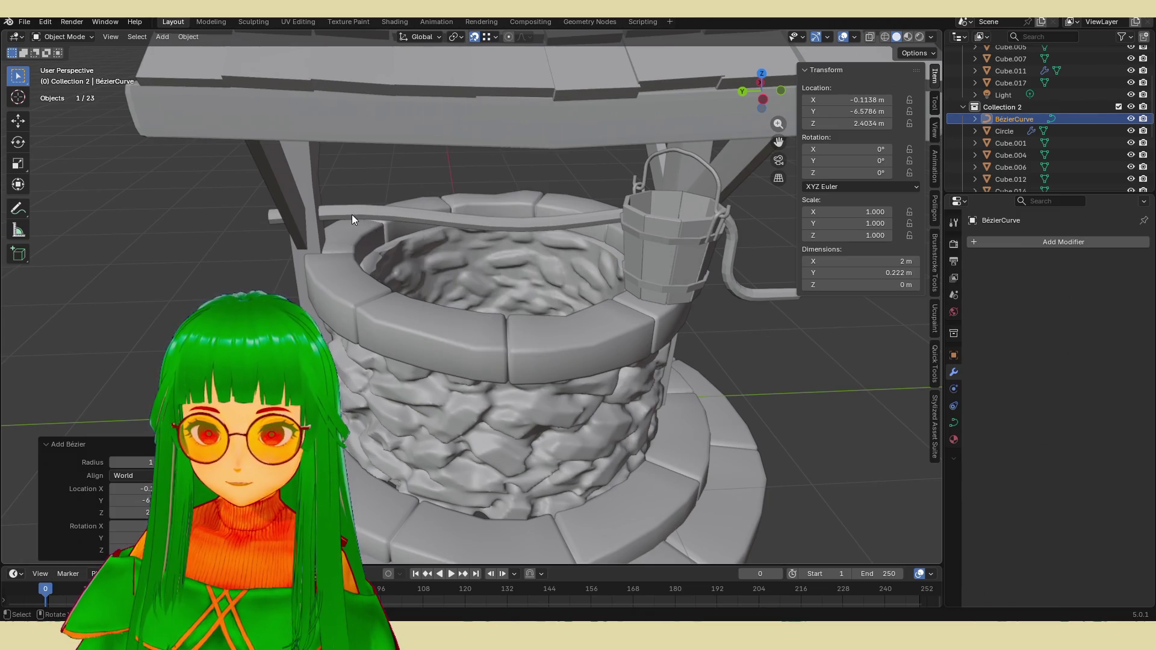
Step: Select the crank handle rail and add a second Bézier curve
scroll(398, 222, "up", 6)
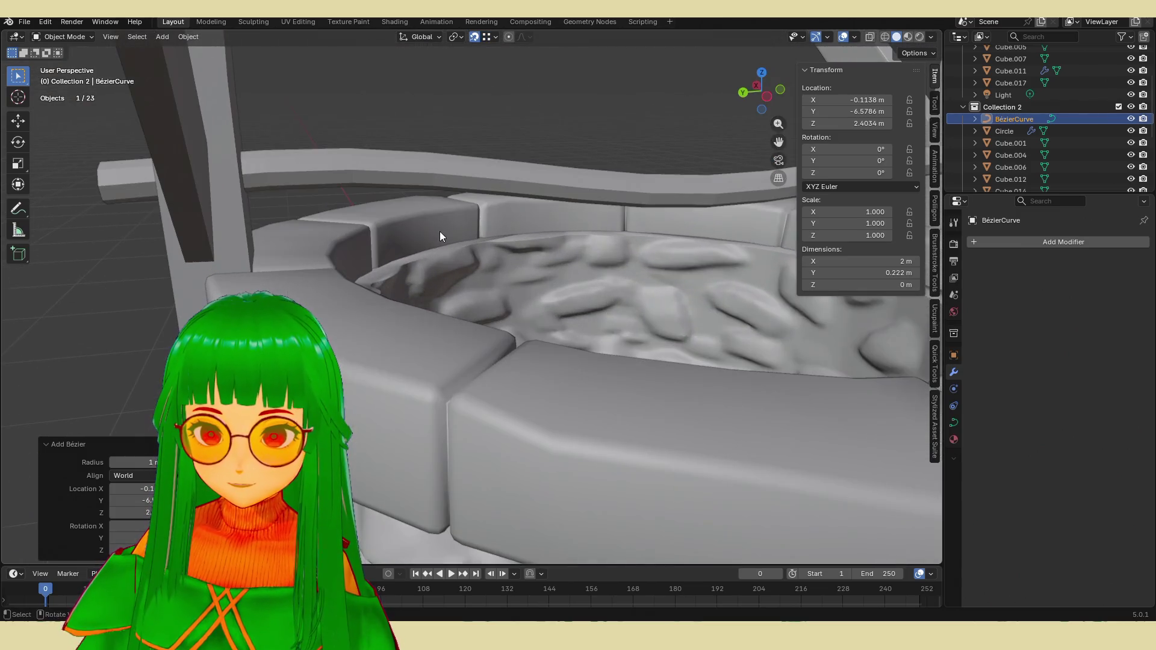
left_click(421, 178)
scroll(476, 217, "down", 6)
mouse_move(510, 227)
middle_mouse_down()
mouse_move(622, 259)
mouse_move(670, 299)
middle_mouse_up()
key("shift+a")
mouse_move(674, 291)
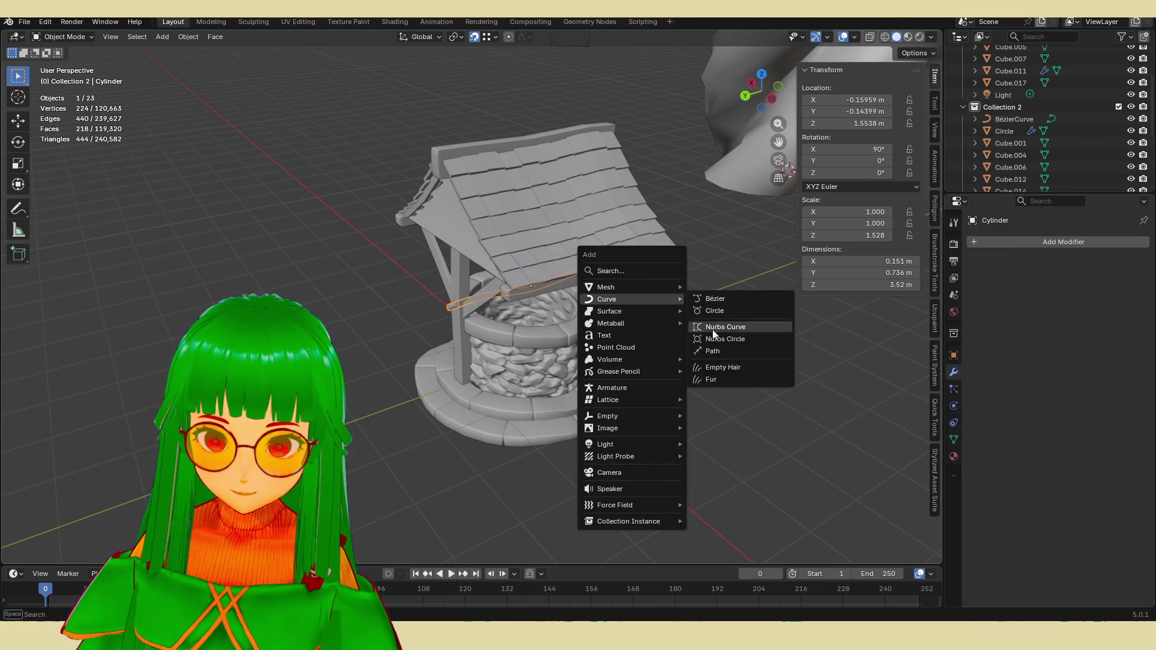
left_click(726, 302)
mouse_move(691, 314)
middle_mouse_down()
mouse_move(576, 284)
mouse_move(588, 298)
mouse_move(450, 407)
middle_mouse_up()
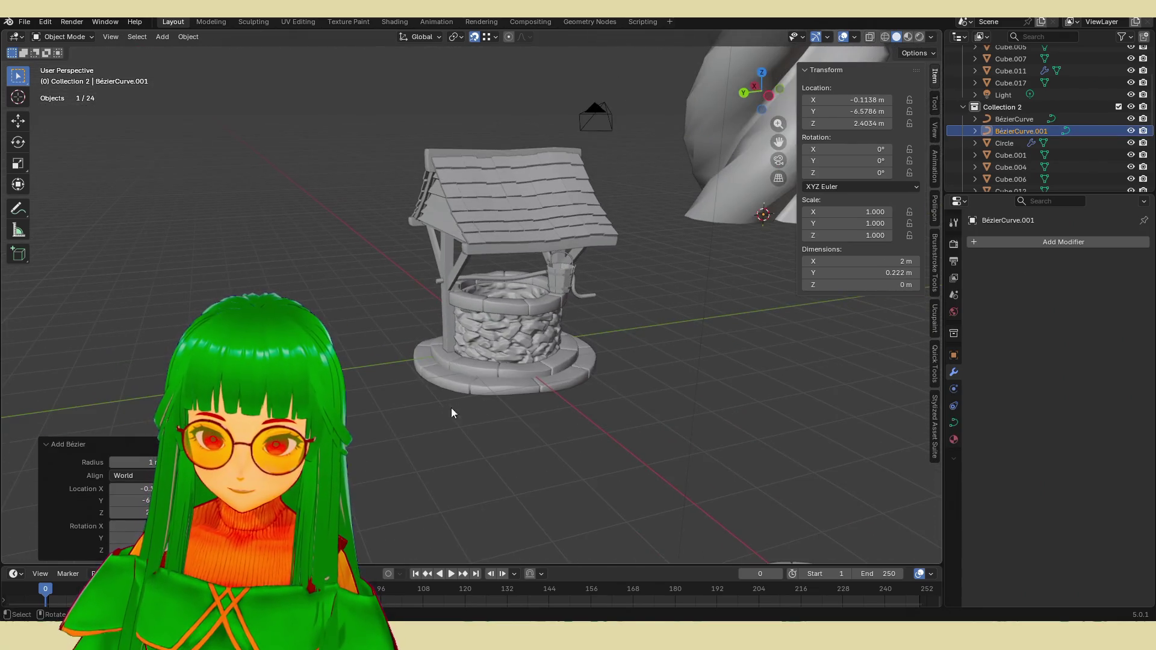
left_click(395, 430)
Step: Delete the extra BézierCurve.001 in the outliner and reselect the original BézierCurve
scroll(503, 382, "down", 5)
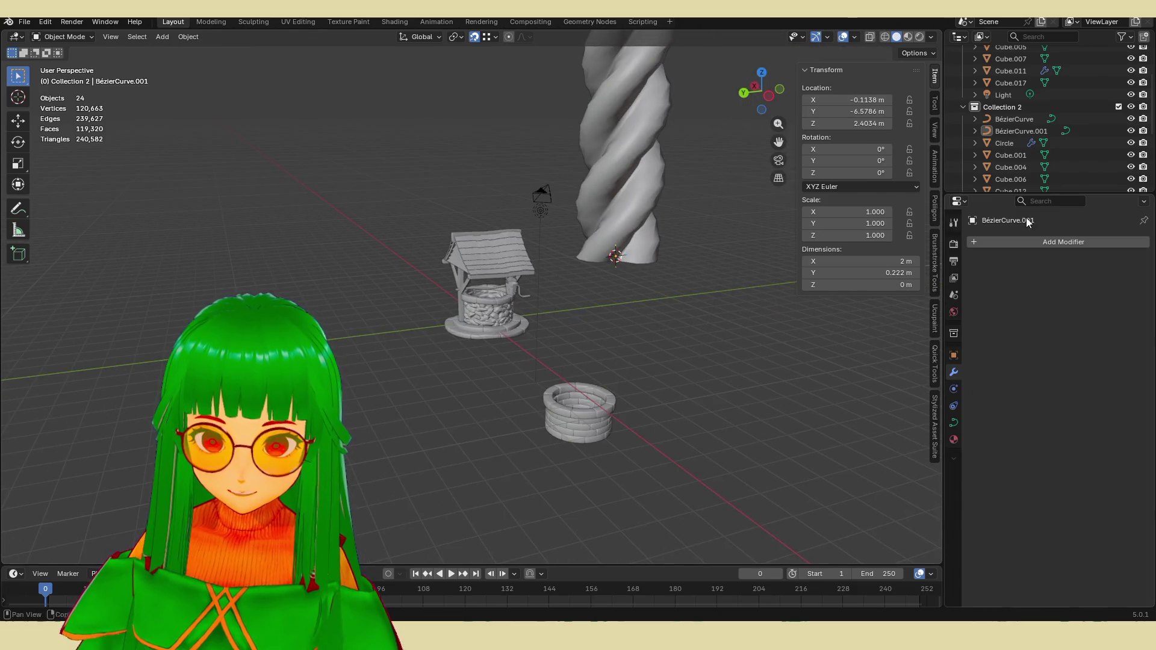
scroll(1025, 148, "down", 3)
scroll(1024, 138, "up", 3)
left_click(1017, 131)
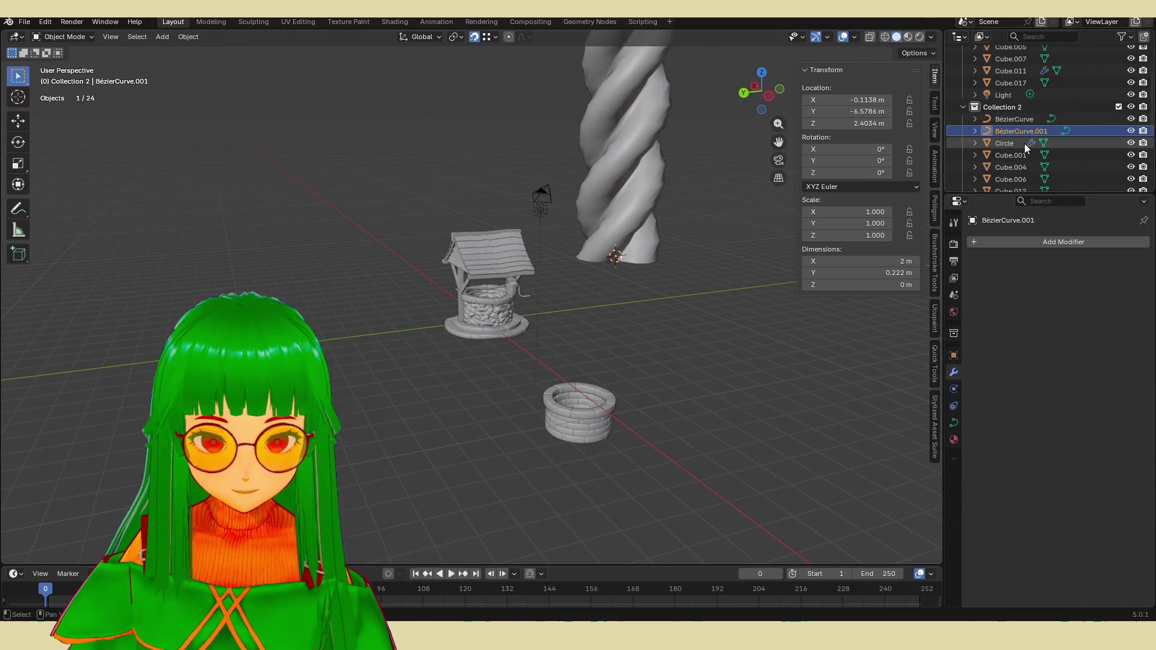
key("x")
left_click(1017, 119)
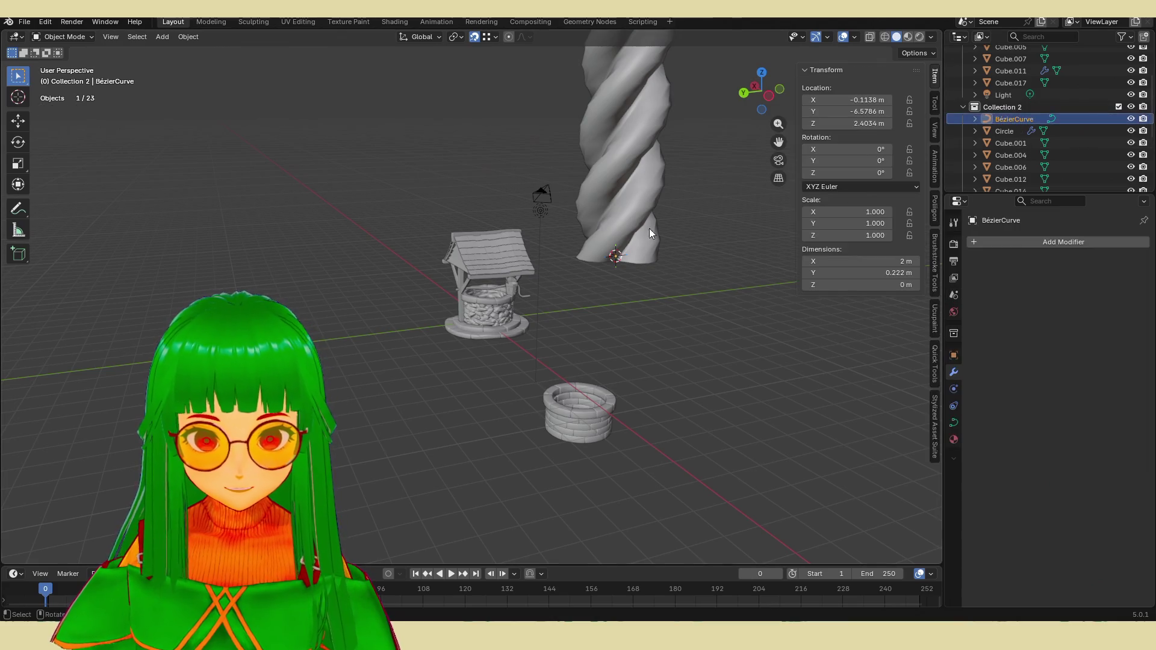
middle_click_drag(649, 229, 639, 270)
Step: Frame the Bézier curve and move it beside the well
key("KP_Decimal")
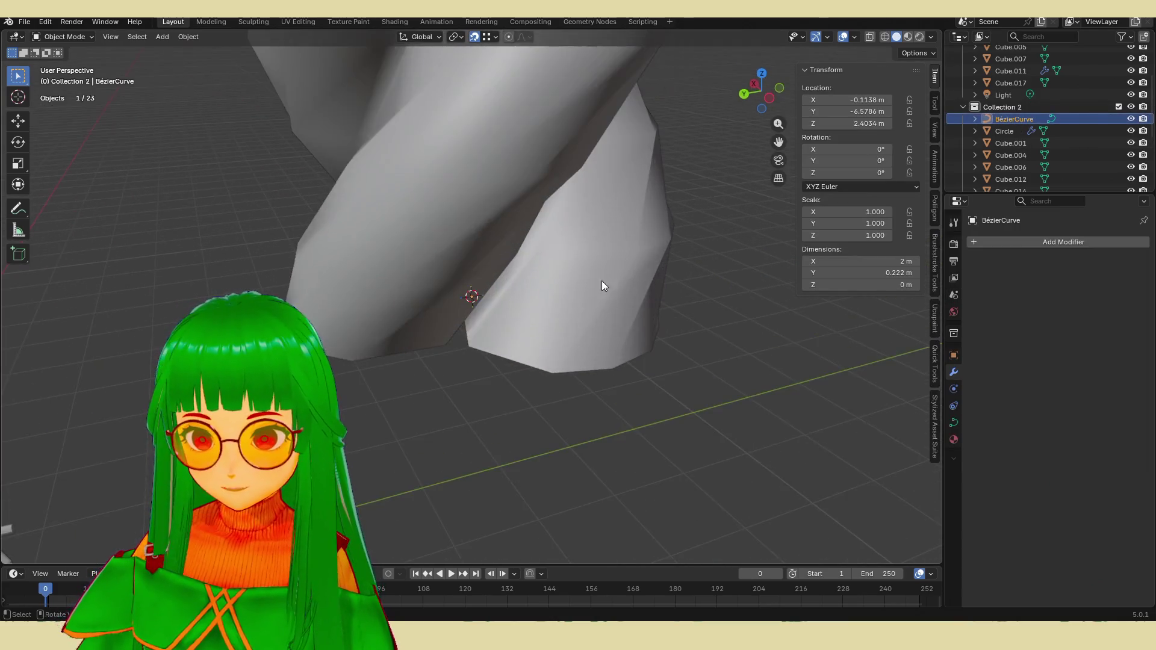
middle_click_drag(582, 209, 521, 308)
key("g")
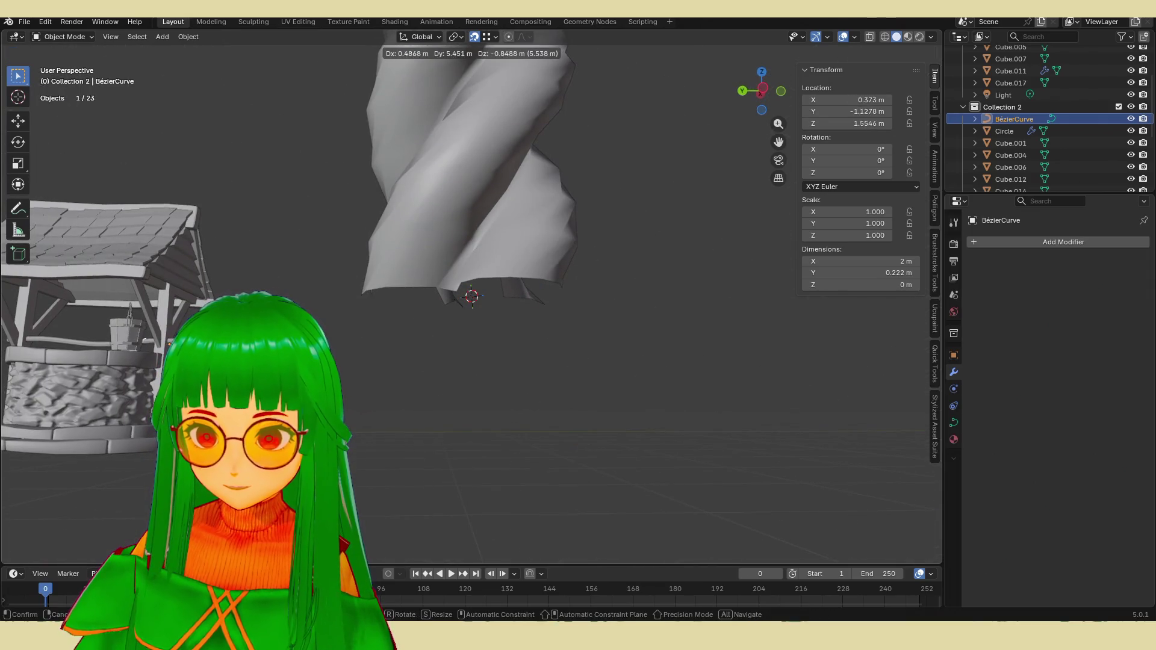
left_click(85, 337)
mouse_move(85, 337)
middle_mouse_down("shift")
mouse_move(125, 350)
mouse_move(361, 349)
middle_mouse_up("shift")
scroll(361, 345, "up", 8)
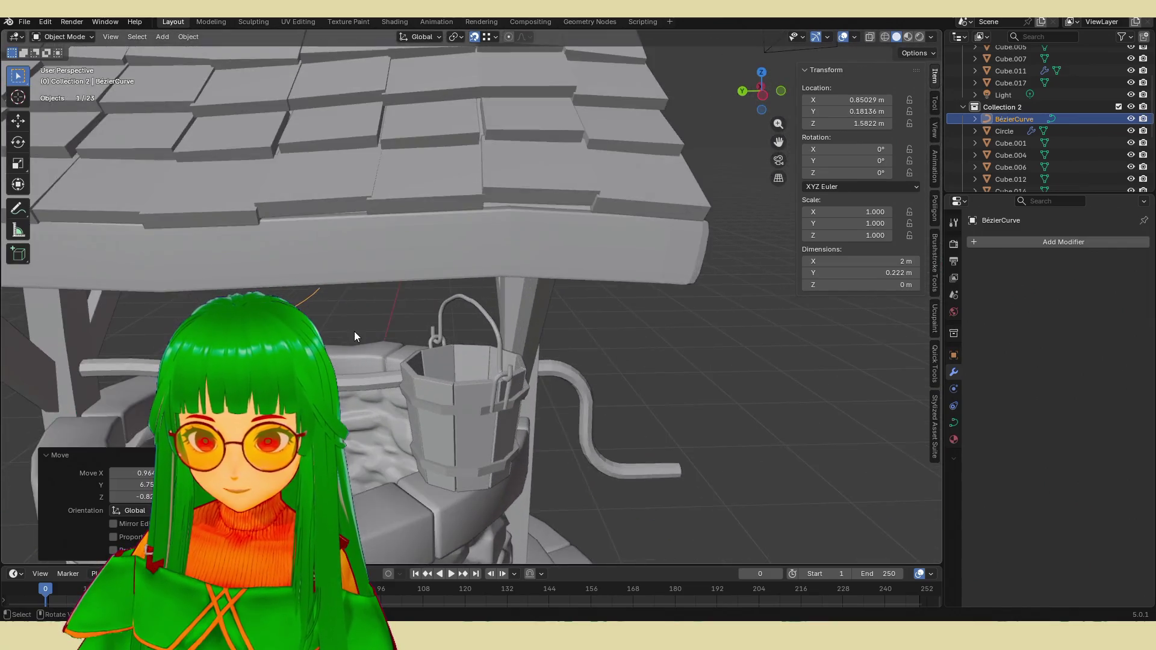
left_click(380, 292)
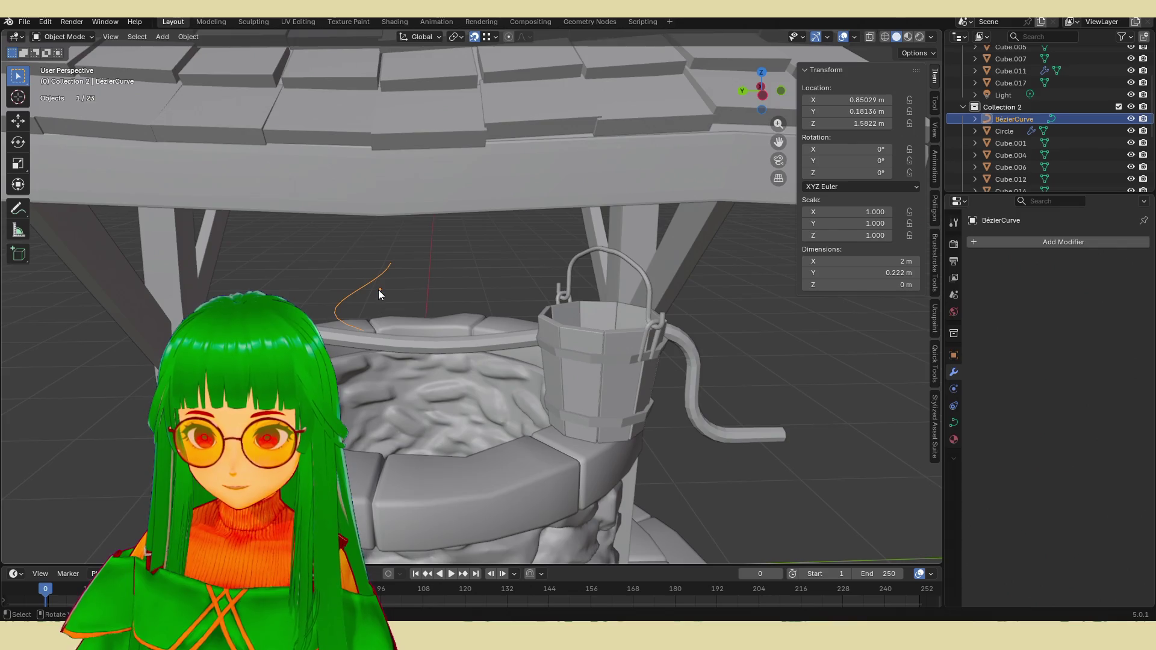
mouse_move(380, 291)
middle_mouse_down()
mouse_move(556, 287)
mouse_move(529, 292)
middle_mouse_up()
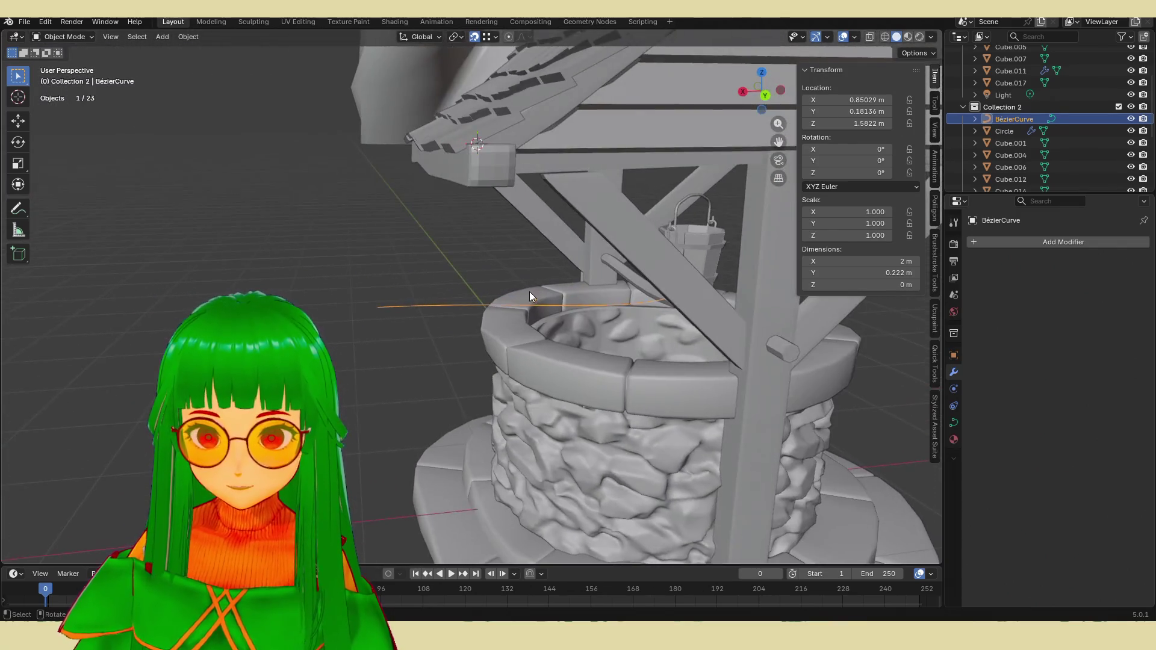
Step: Move one control point inside the well rim (about X -1.11, Y -1.04 m) and rotate its handle
key("Tab")
left_click_drag(536, 300, 396, 246)
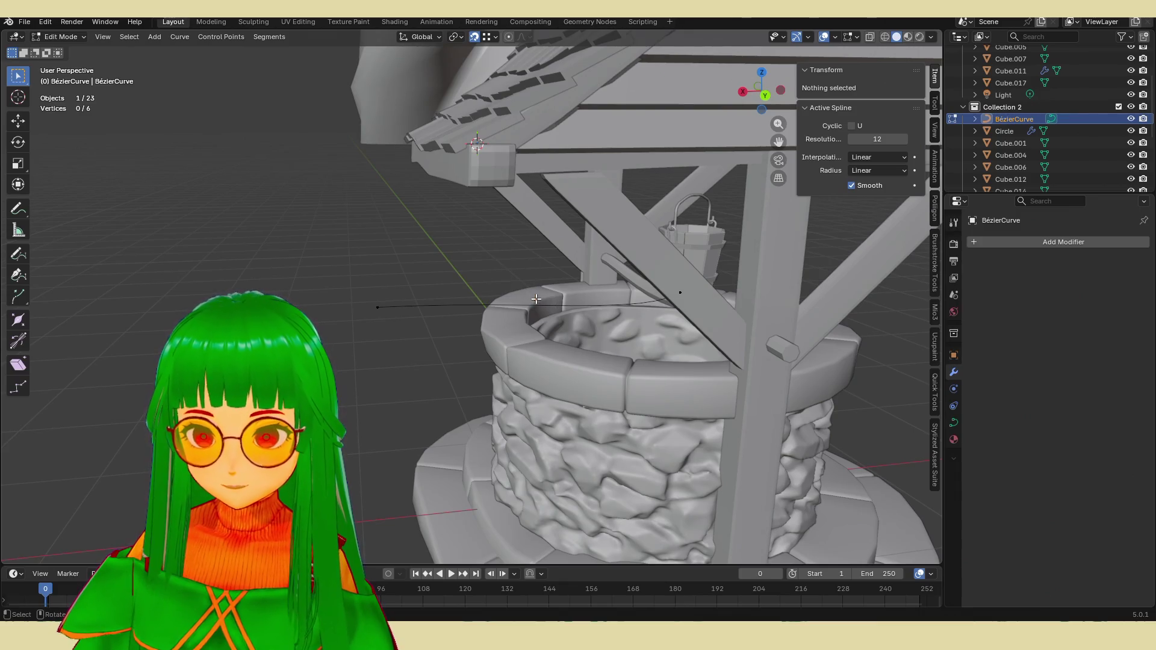
middle_click_drag(325, 361, 432, 357)
left_click(432, 357)
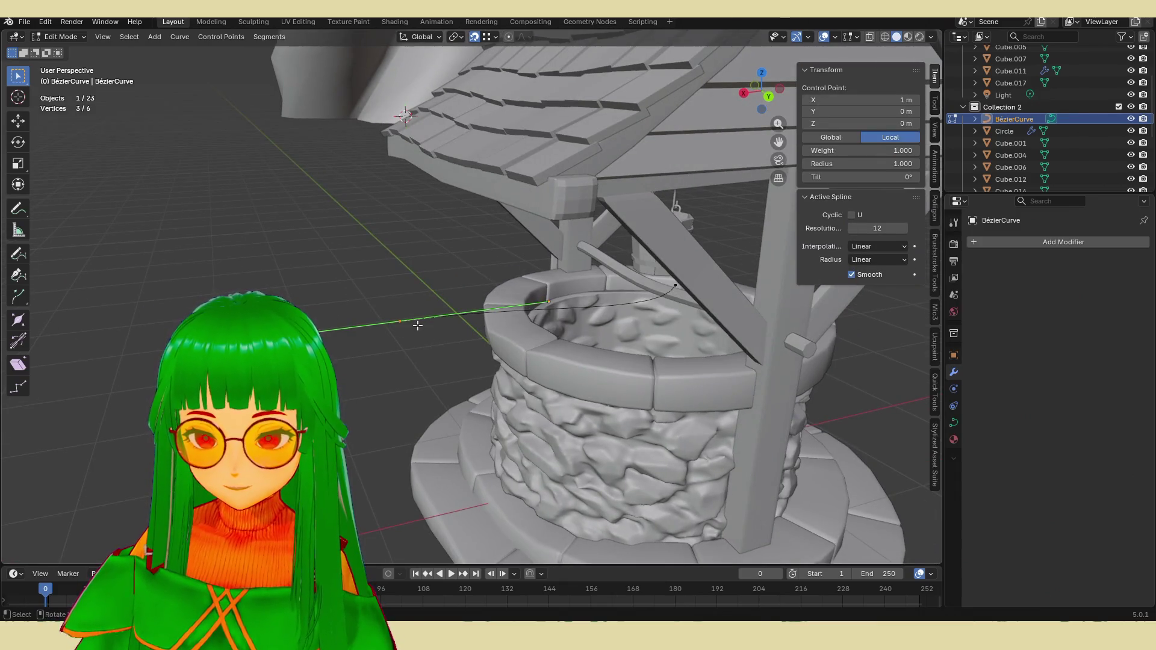
key("g")
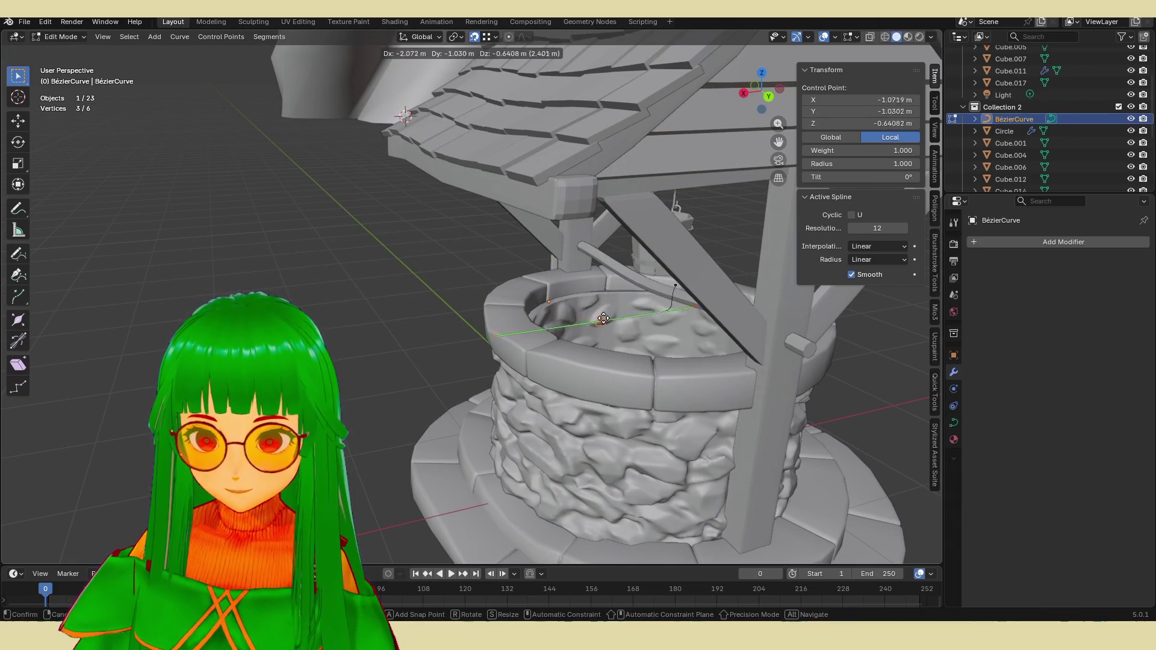
left_click(602, 308)
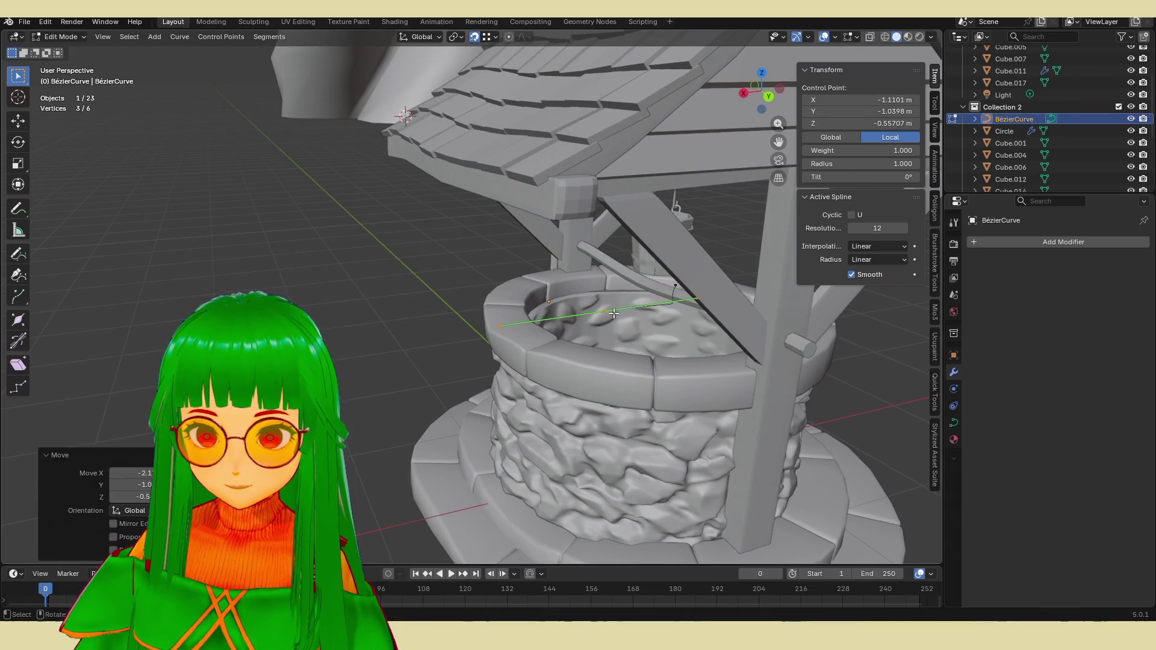
middle_click_drag(602, 308, 506, 308)
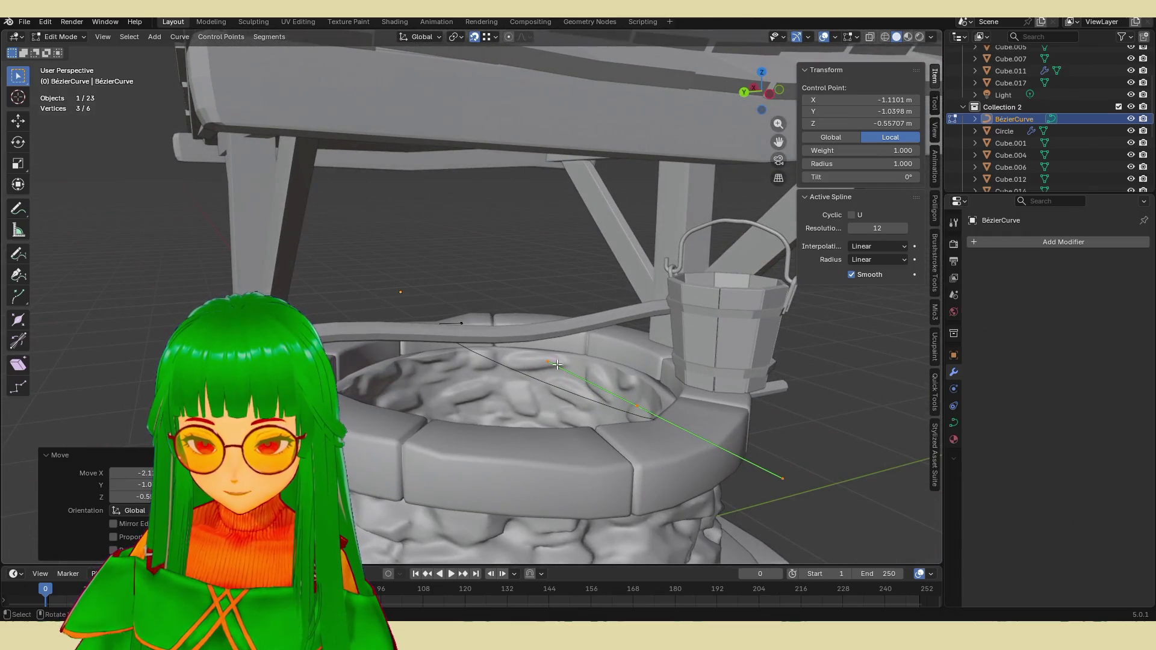
key("r")
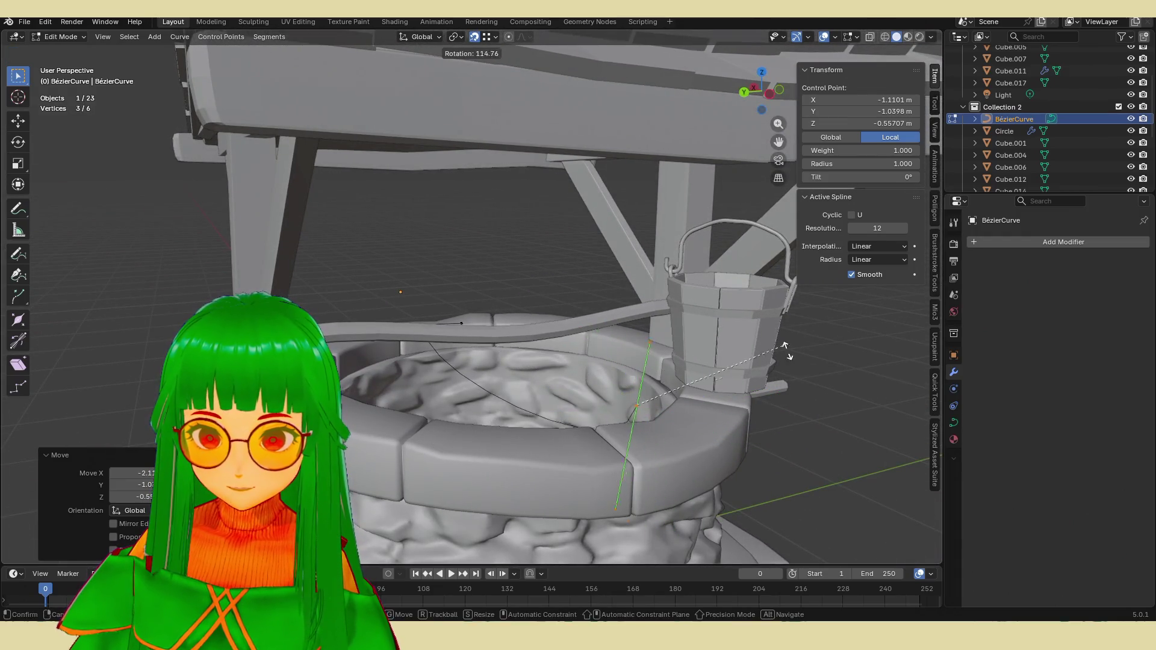
left_click(812, 396)
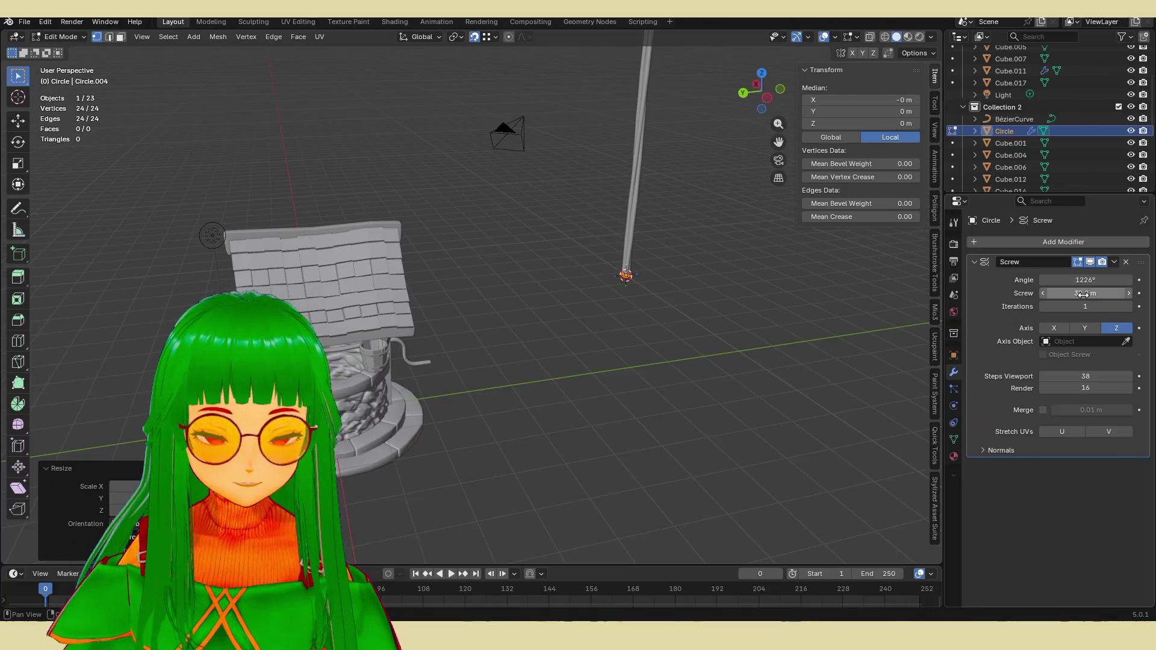
Step: Tighten the Screw modifier to about 1226° angle and 32.2 m screw, trying X and Y axes
mouse_move(1086, 293)
left_mouse_down()
mouse_move(1072, 294)
mouse_move(1086, 293)
left_mouse_up()
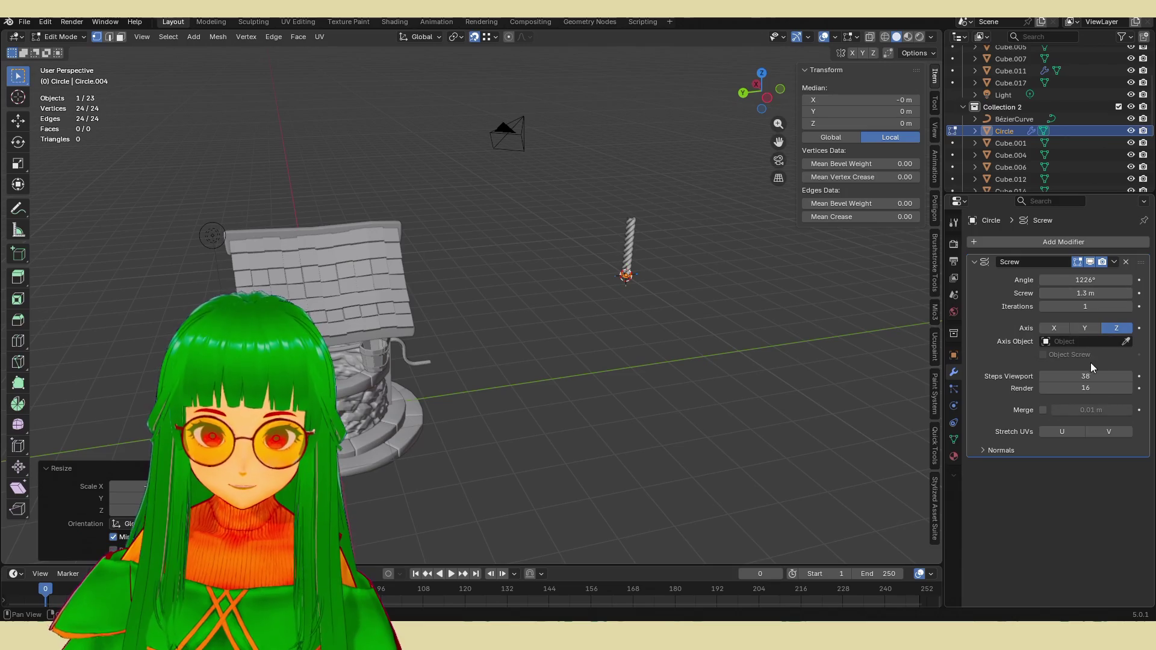
left_click(1011, 116)
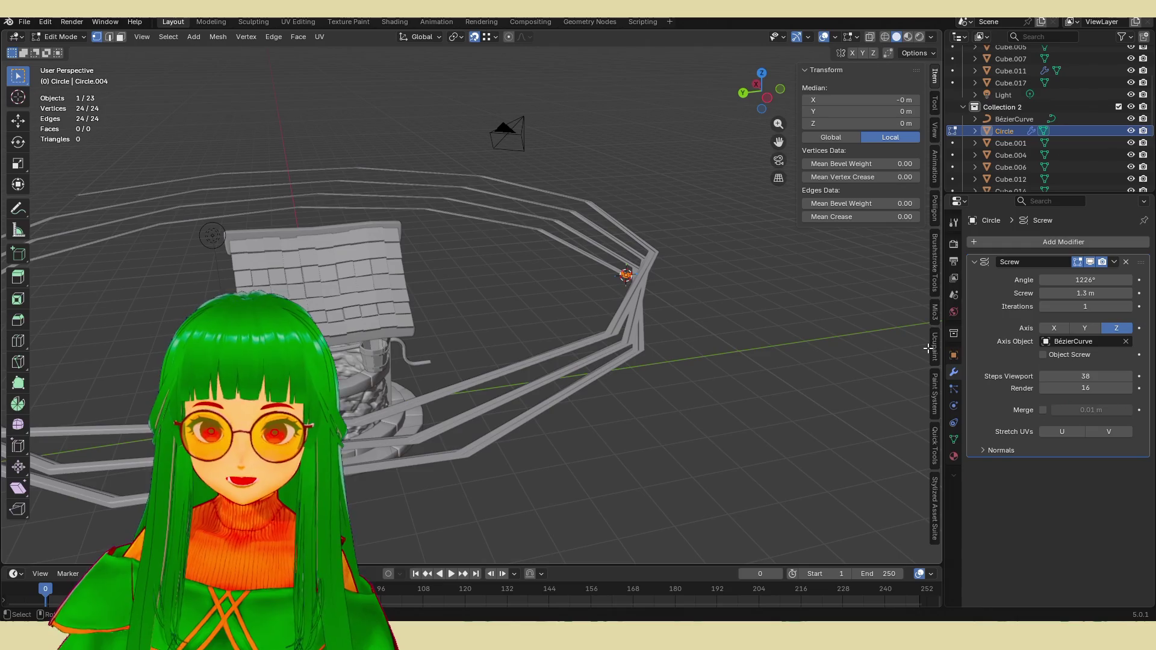
mouse_move(1086, 293)
left_mouse_down()
mouse_move(1066, 293)
mouse_move(1097, 293)
left_mouse_up()
left_click(1055, 328)
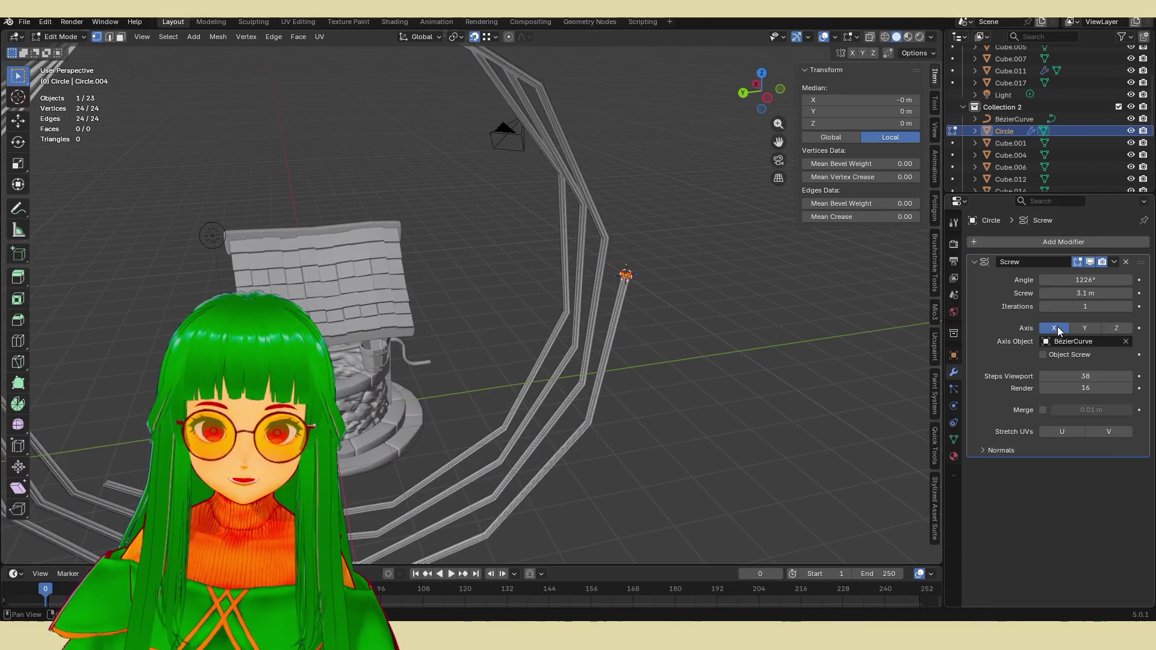
left_click(1079, 326)
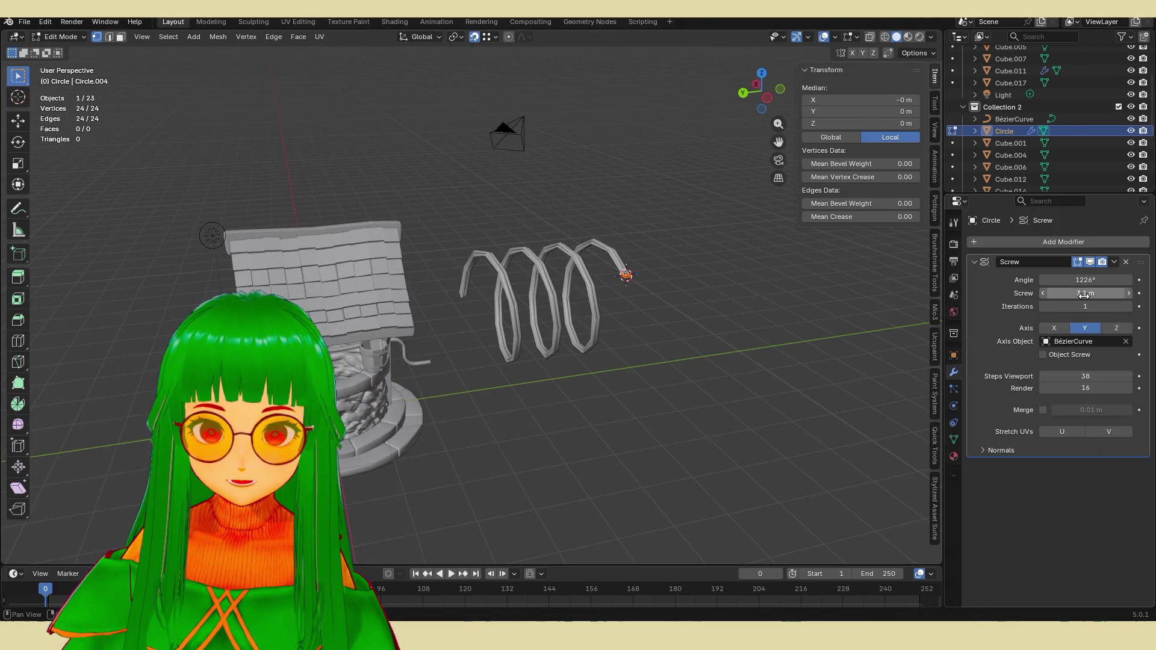
scroll(717, 363, "up", 2)
scroll(717, 363, "up", 2)
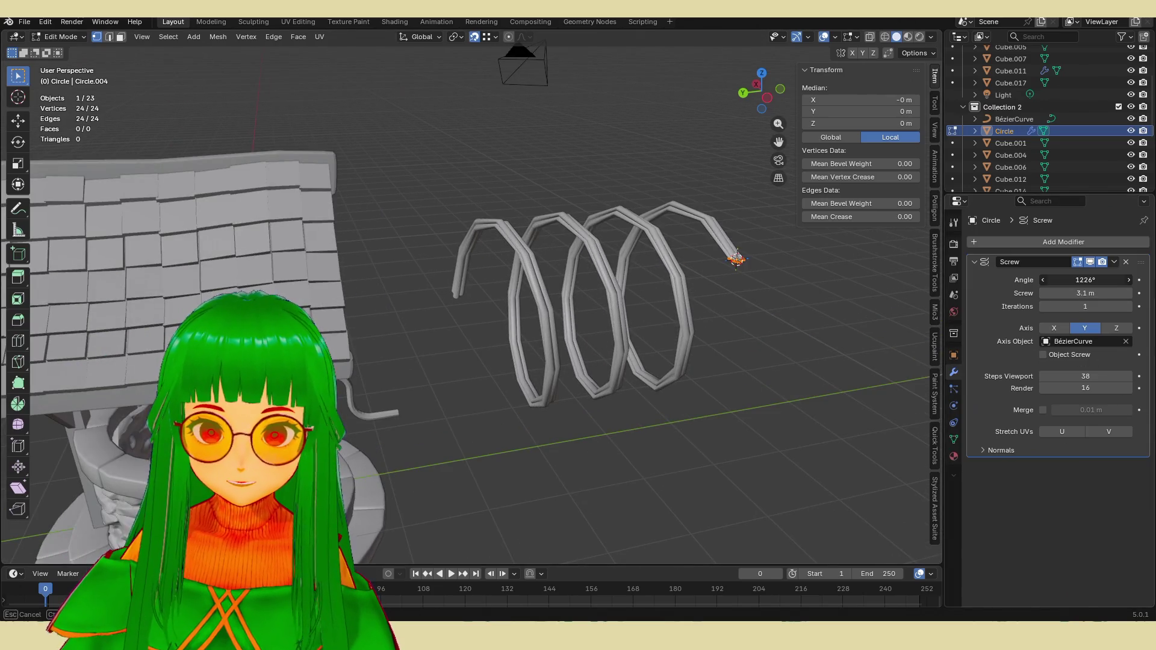
mouse_move(1086, 280)
left_mouse_down()
mouse_move(1078, 293)
mouse_move(1097, 293)
mouse_move(1085, 293)
left_mouse_up()
key("ctrl+z")
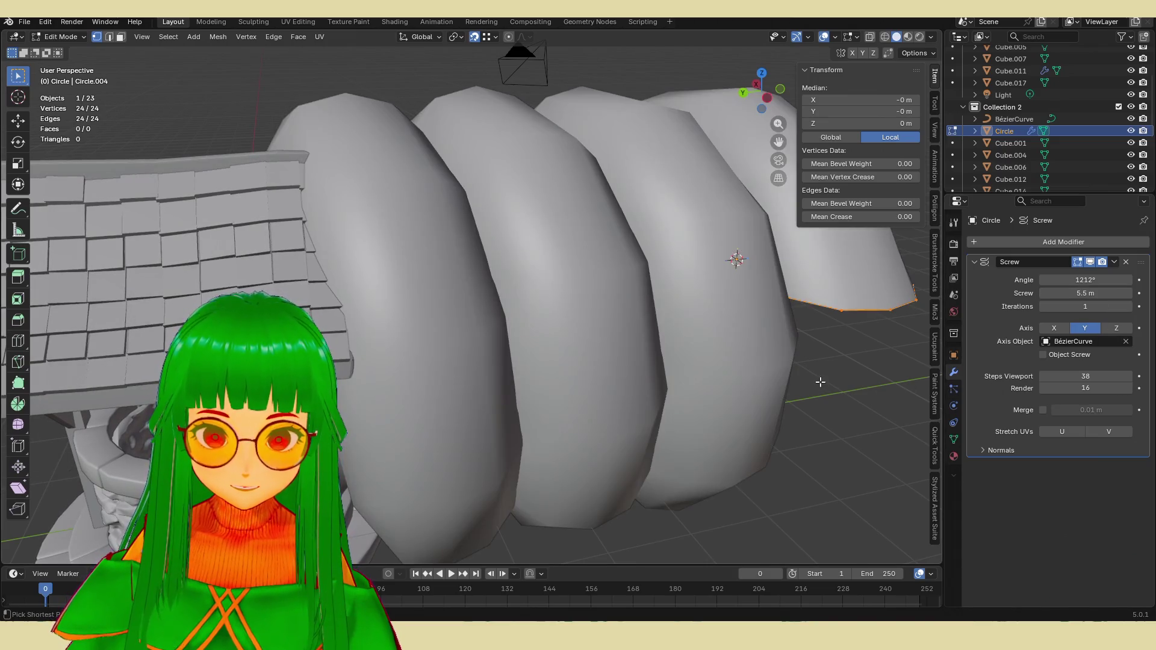
Step: Inspect the Bézier curve's control points in Edit Mode, then reselect the Circle coil
key("Tab")
left_click(657, 415)
key("Tab")
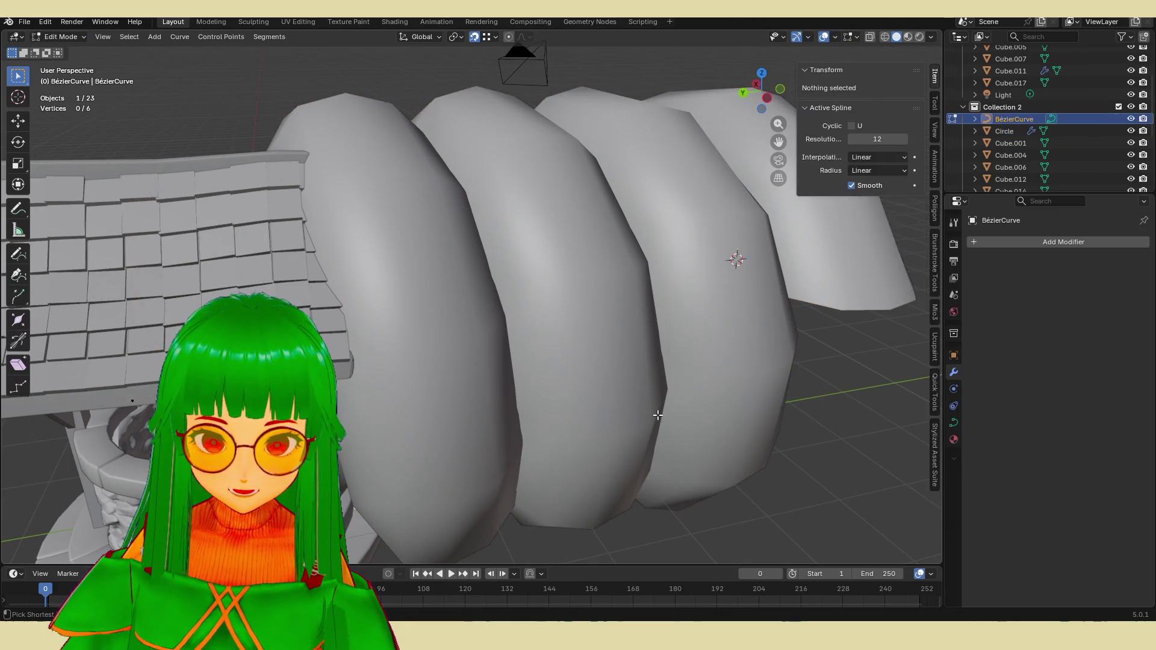
left_click(679, 408, "ctrl")
left_click(765, 425)
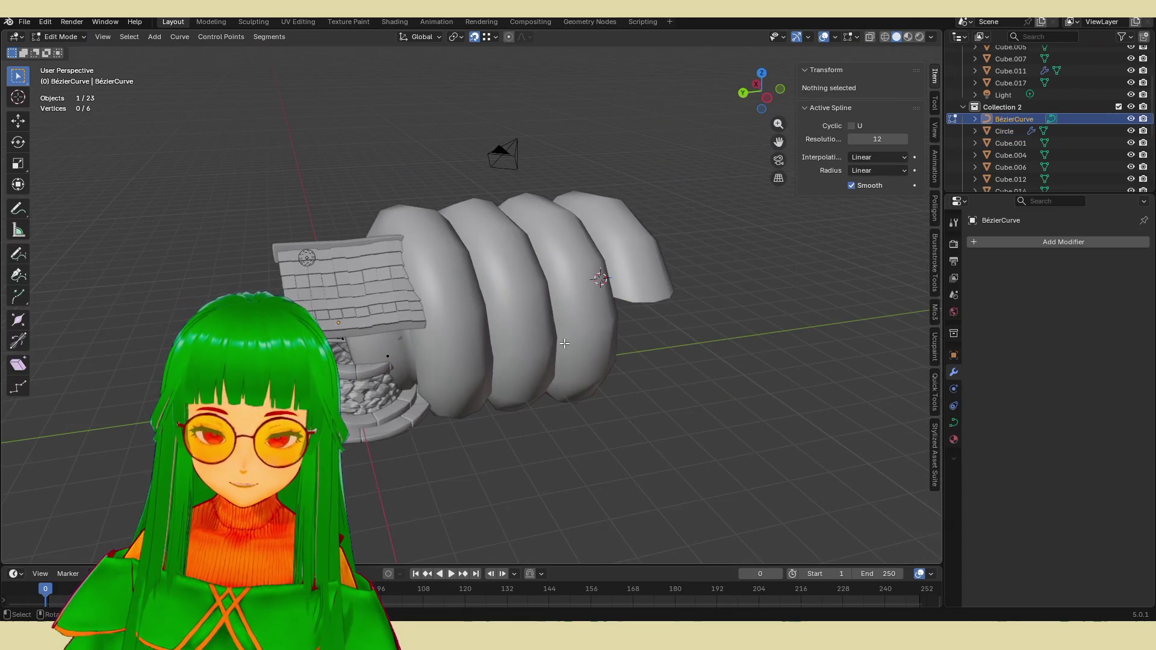
key("ctrl+z")
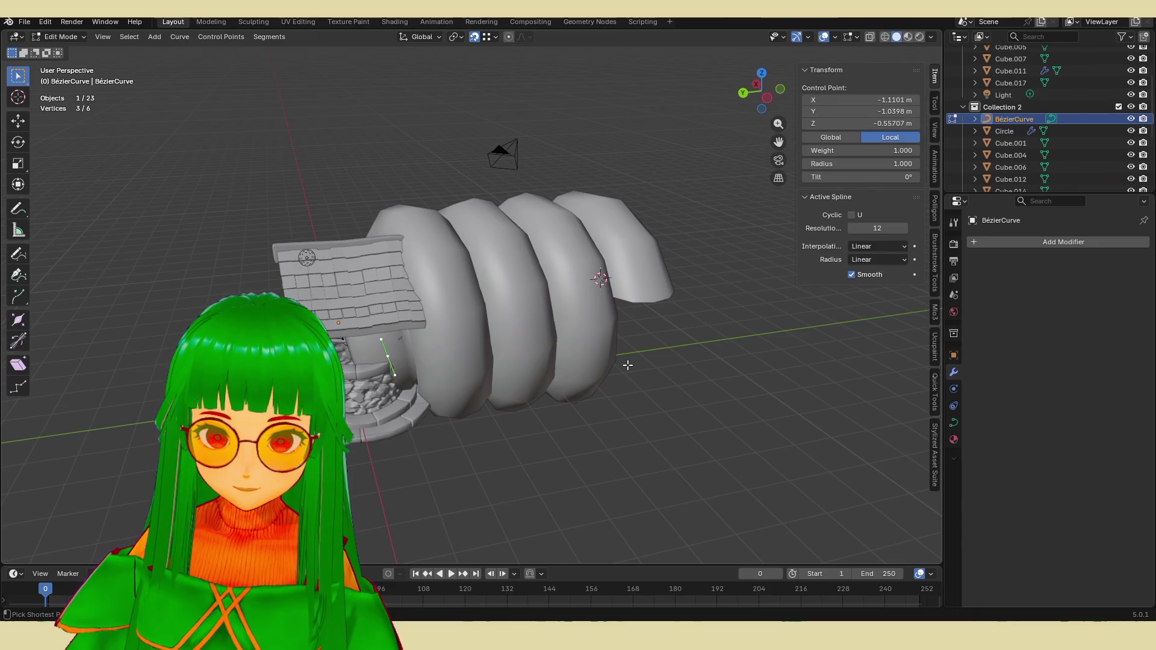
key("Tab")
left_click(560, 318)
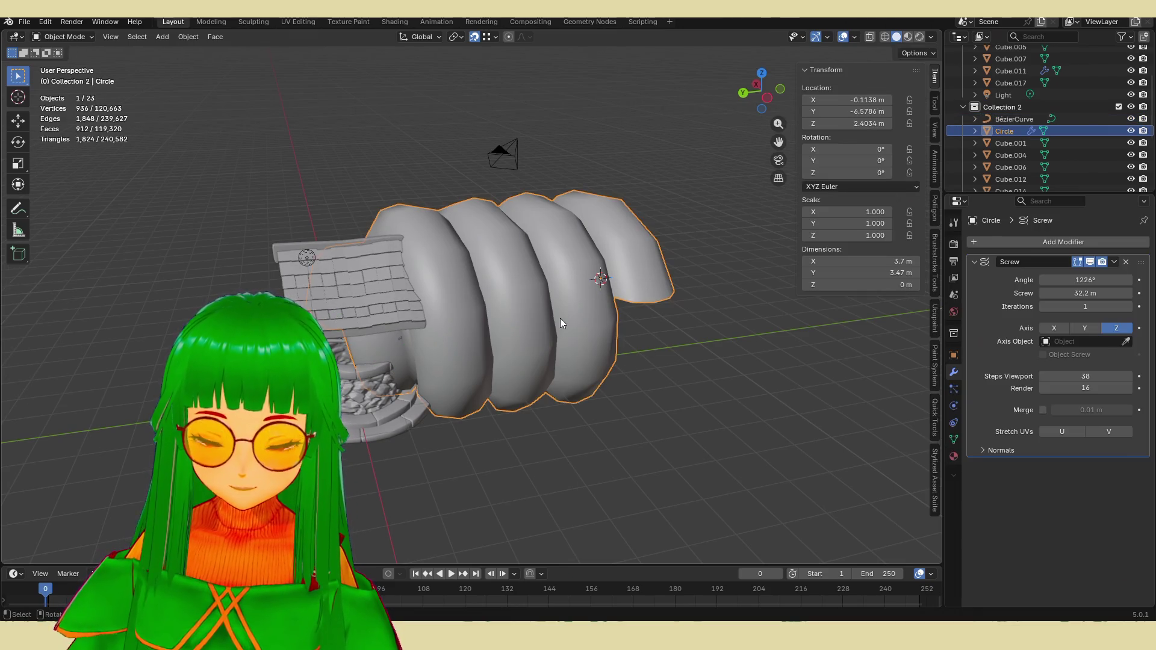
Step: Move the coil further away from the well
key("g")
left_click(743, 298)
mouse_move(743, 298)
middle_mouse_down()
mouse_move(623, 355)
mouse_move(667, 327)
mouse_move(641, 356)
mouse_move(451, 364)
middle_mouse_up()
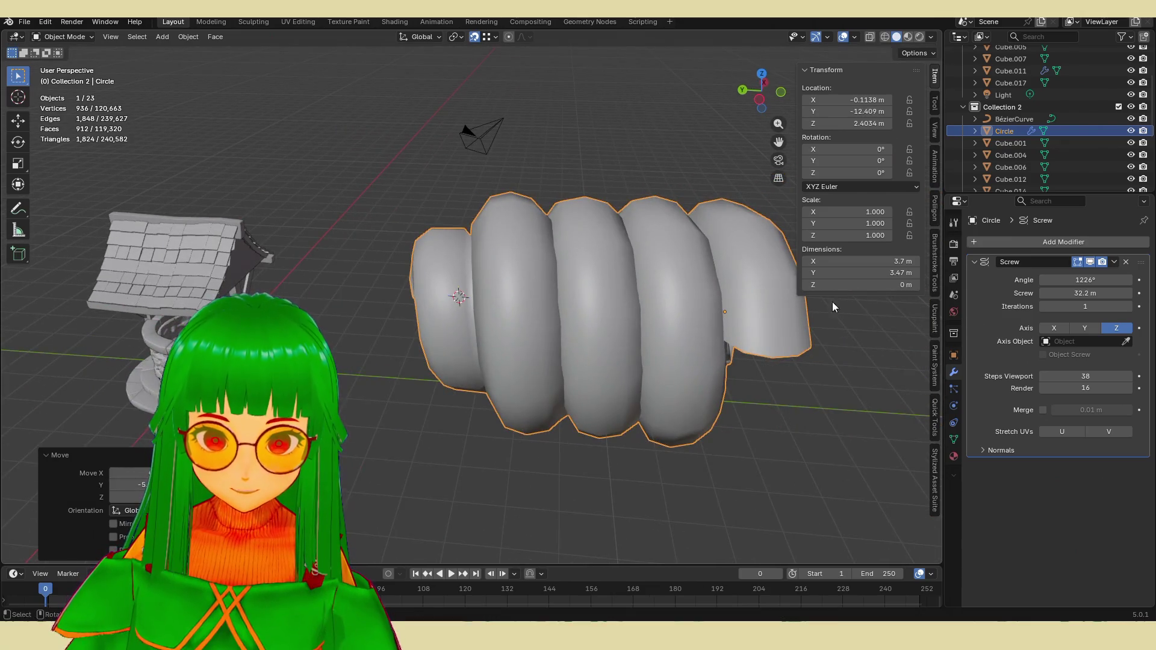
mouse_move(871, 316)
middle_mouse_down()
mouse_move(631, 296)
mouse_move(642, 306)
middle_mouse_up()
Step: Scale the circle profile down into a thin pole and cut the Screw height to 1 m
key("Tab")
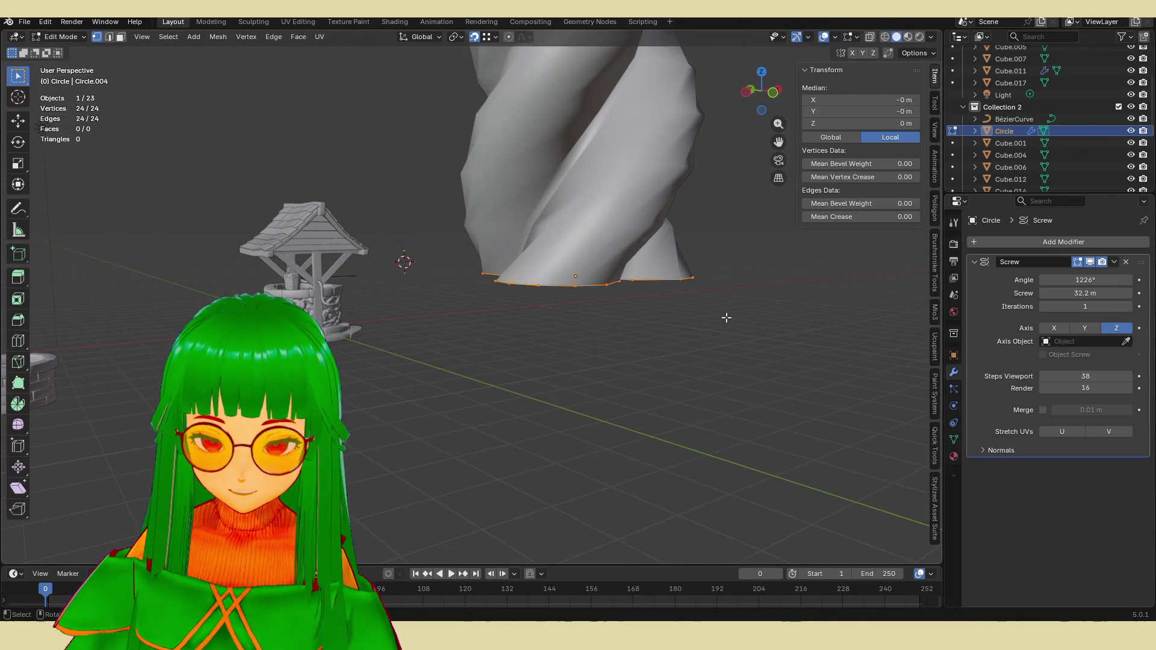
key("s")
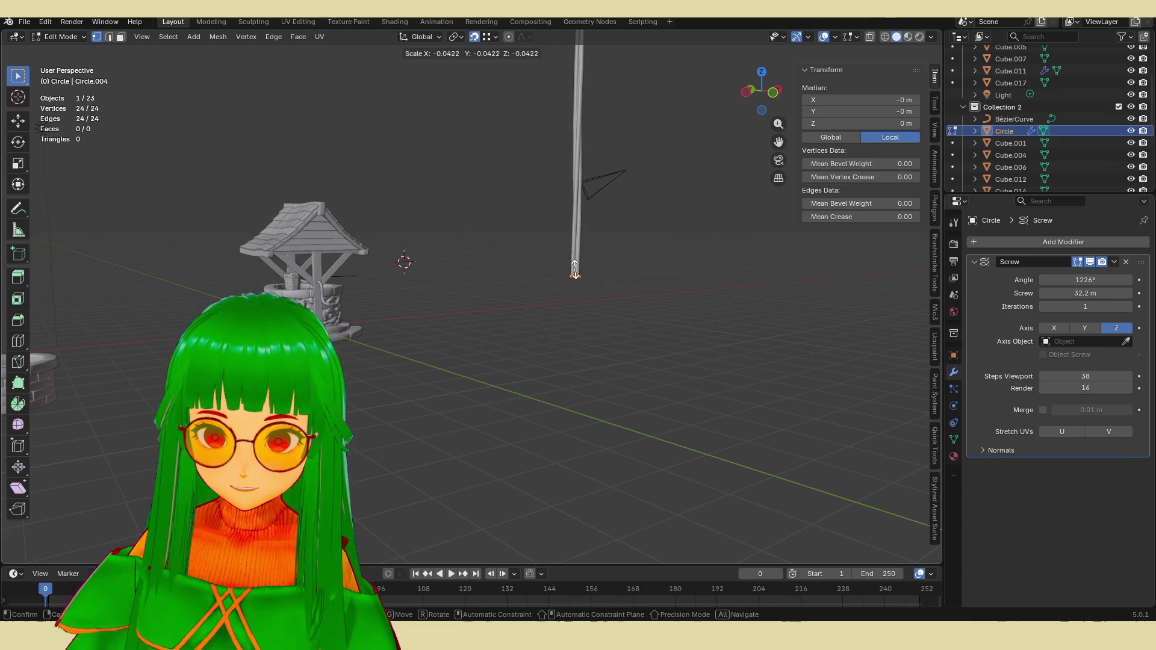
left_click(575, 270)
mouse_move(1086, 293)
left_mouse_down()
mouse_move(976, 293)
mouse_move(1108, 294)
mouse_move(1090, 293)
left_mouse_up()
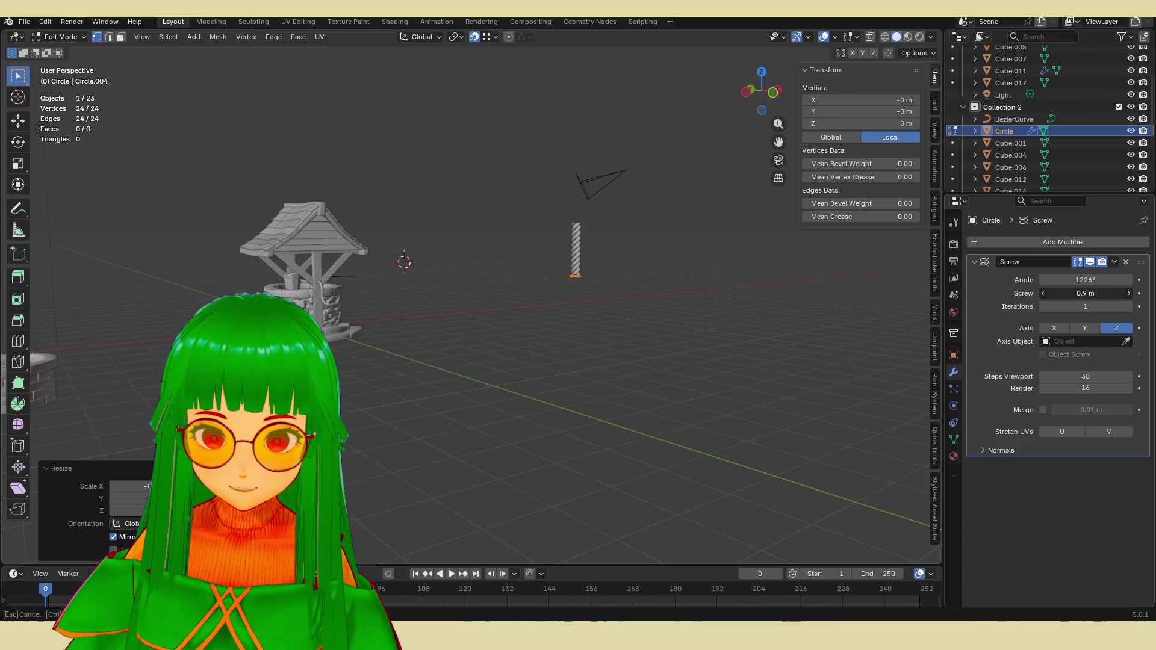
left_click(751, 313)
scroll(650, 292, "up", 6)
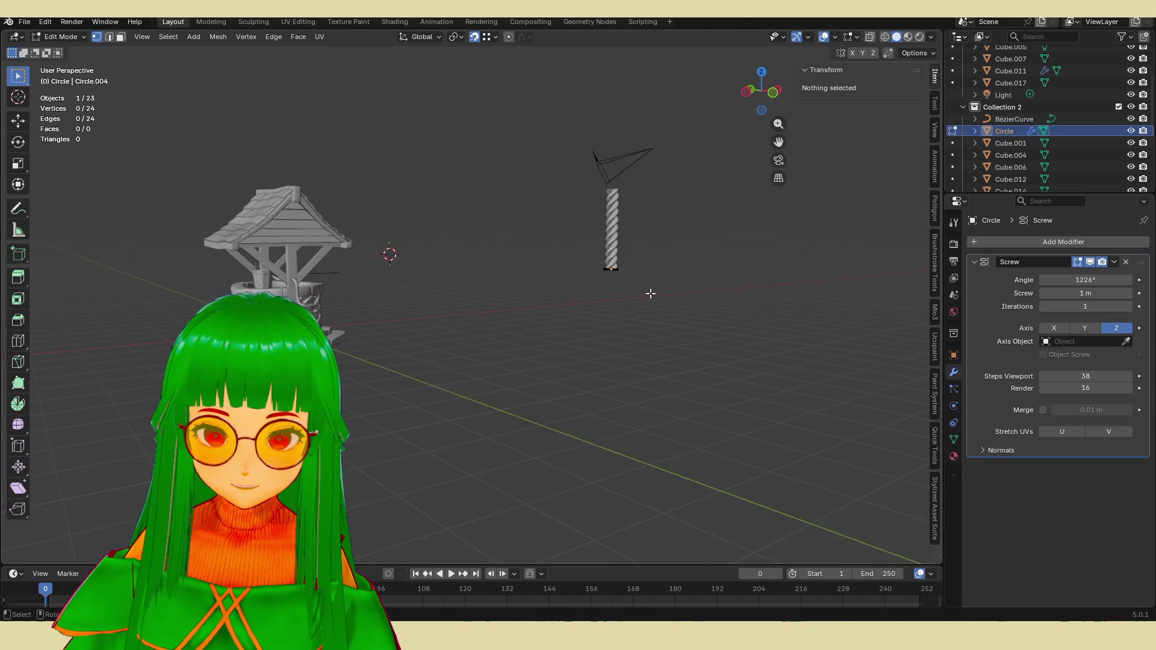
scroll(498, 377, "down", 8)
mouse_move(530, 354)
middle_mouse_down()
mouse_move(568, 349)
mouse_move(516, 331)
mouse_move(648, 312)
mouse_move(542, 289)
middle_mouse_up()
scroll(542, 289, "up", 6)
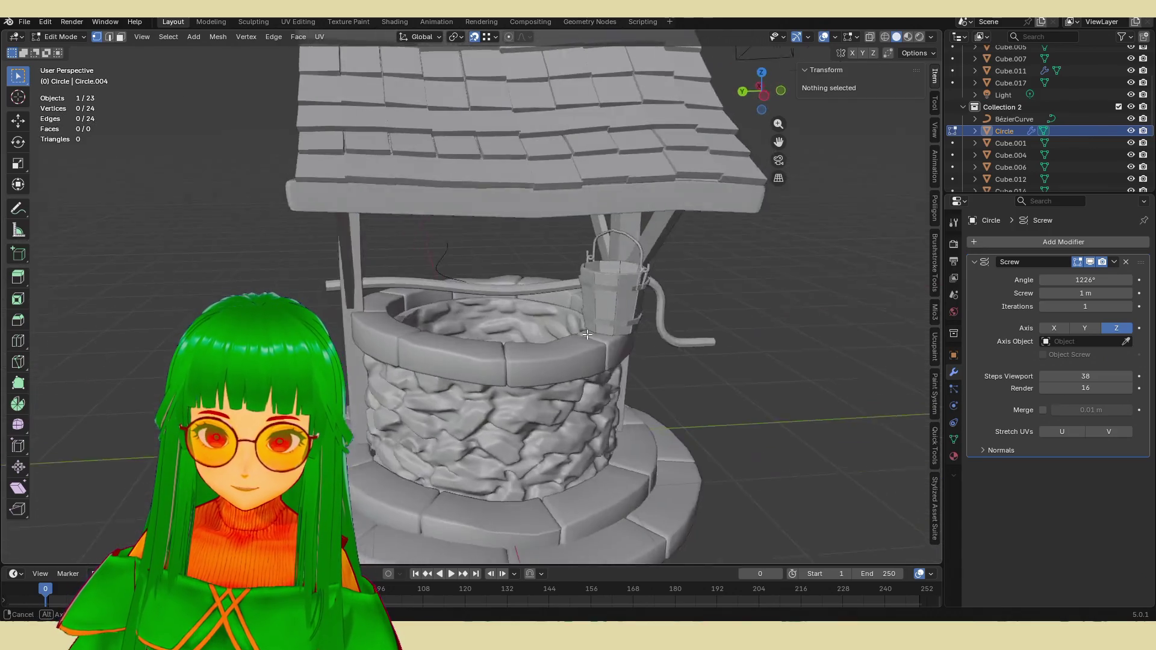
key("Tab")
left_click(388, 260)
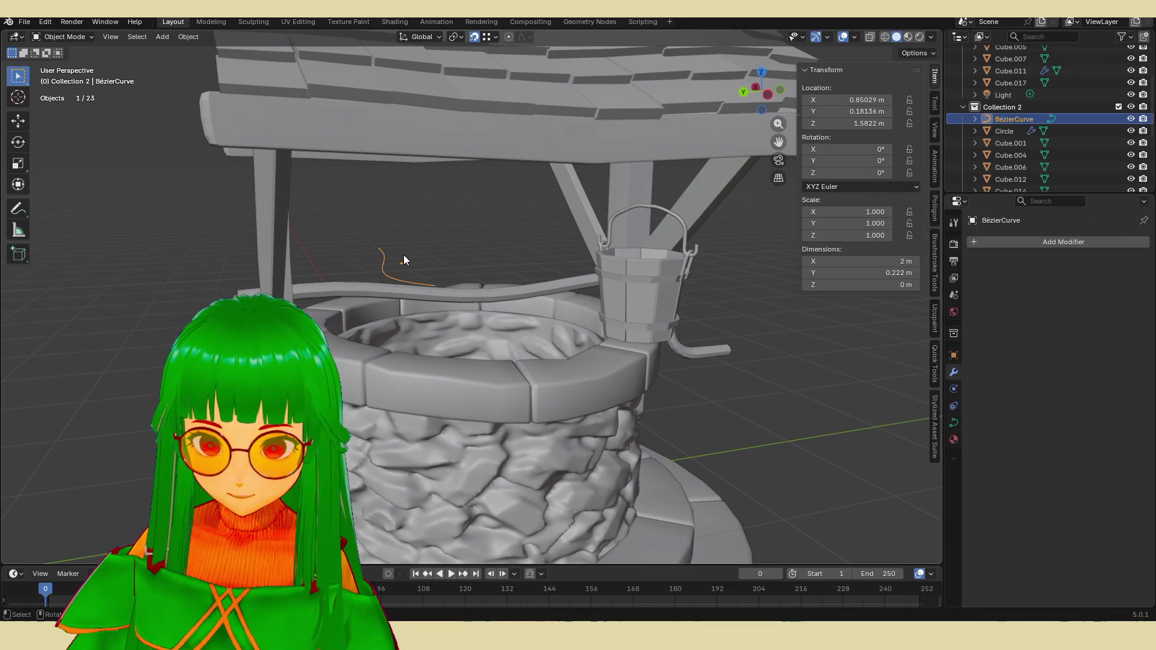
Step: Delete the stray Bézier curve and add a new Path curve
key("Delete")
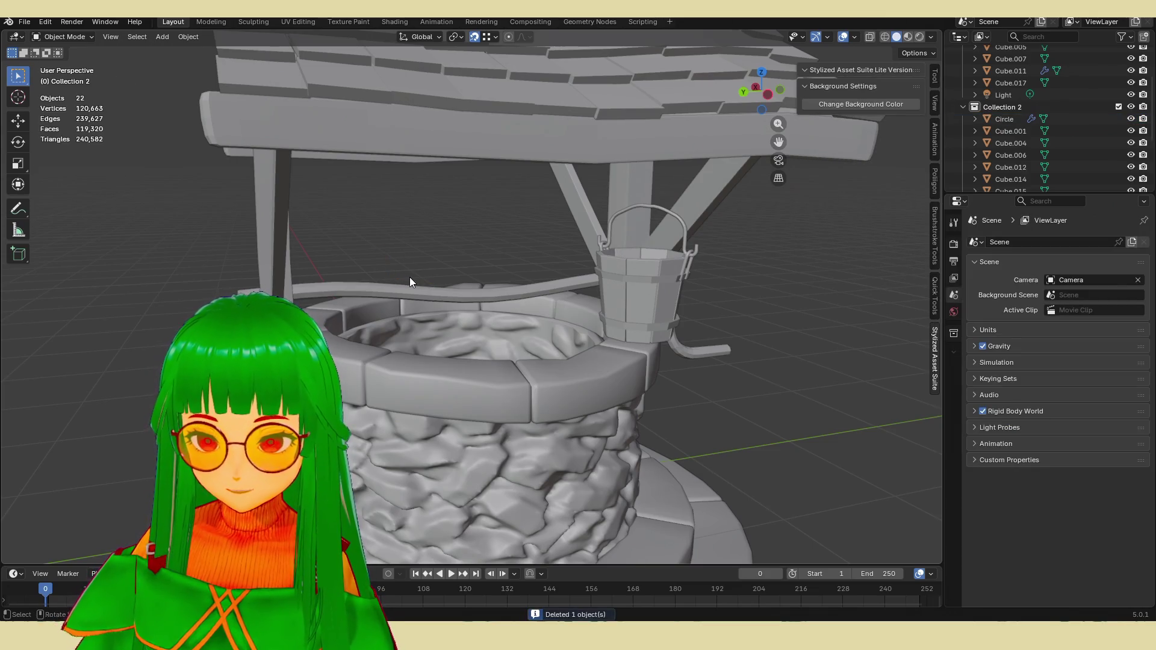
key("shift+a")
mouse_move(391, 280)
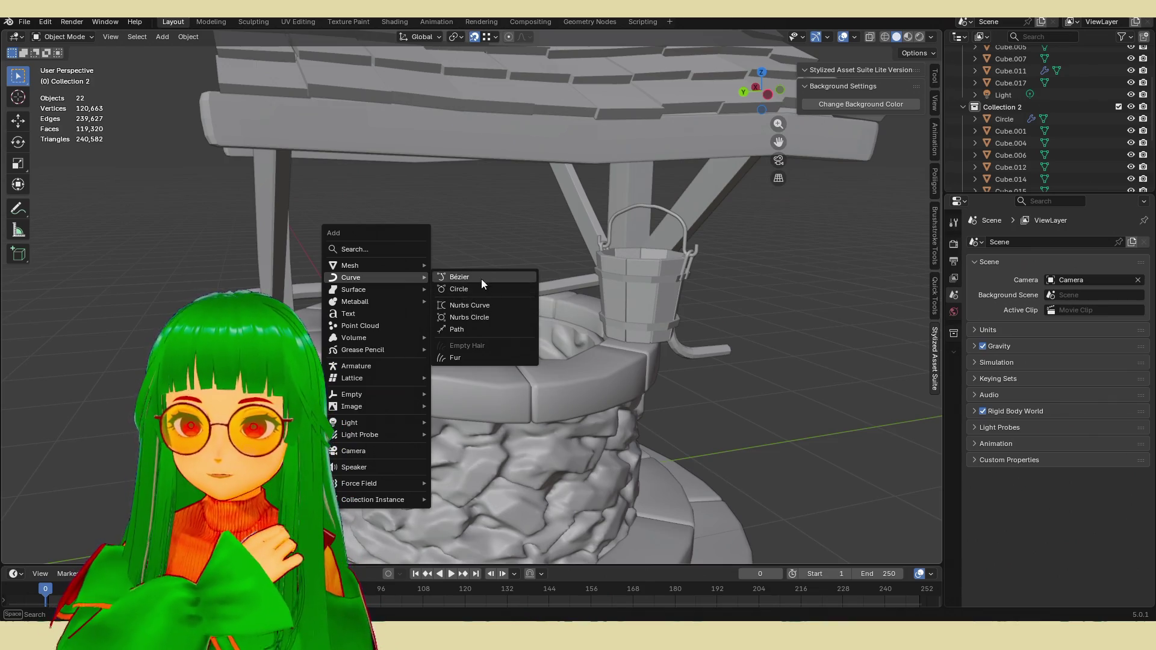
left_click(469, 329)
scroll(361, 308, "down", 6)
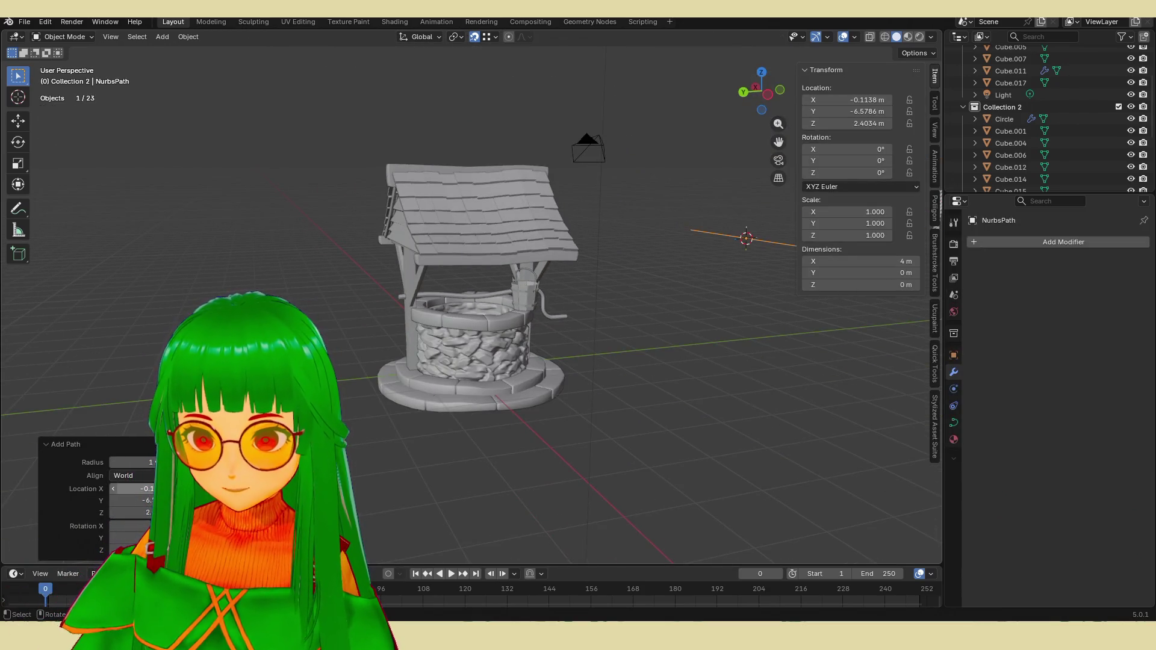
scroll(470, 301, "down", 3)
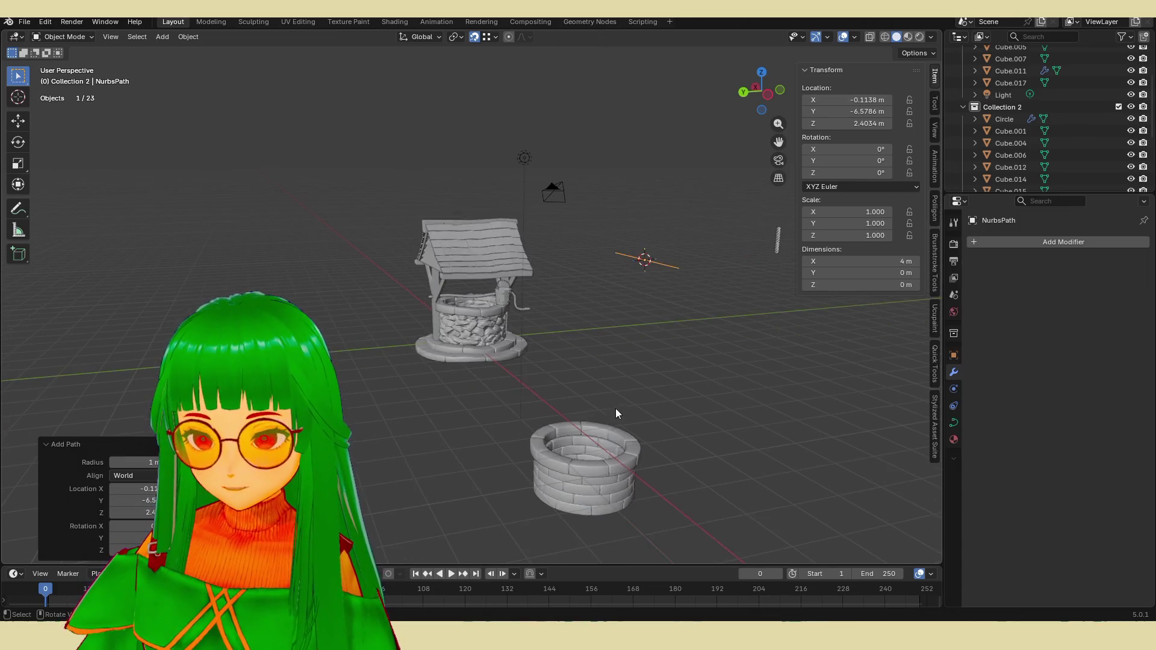
Step: Move the new path over to the well
key("g")
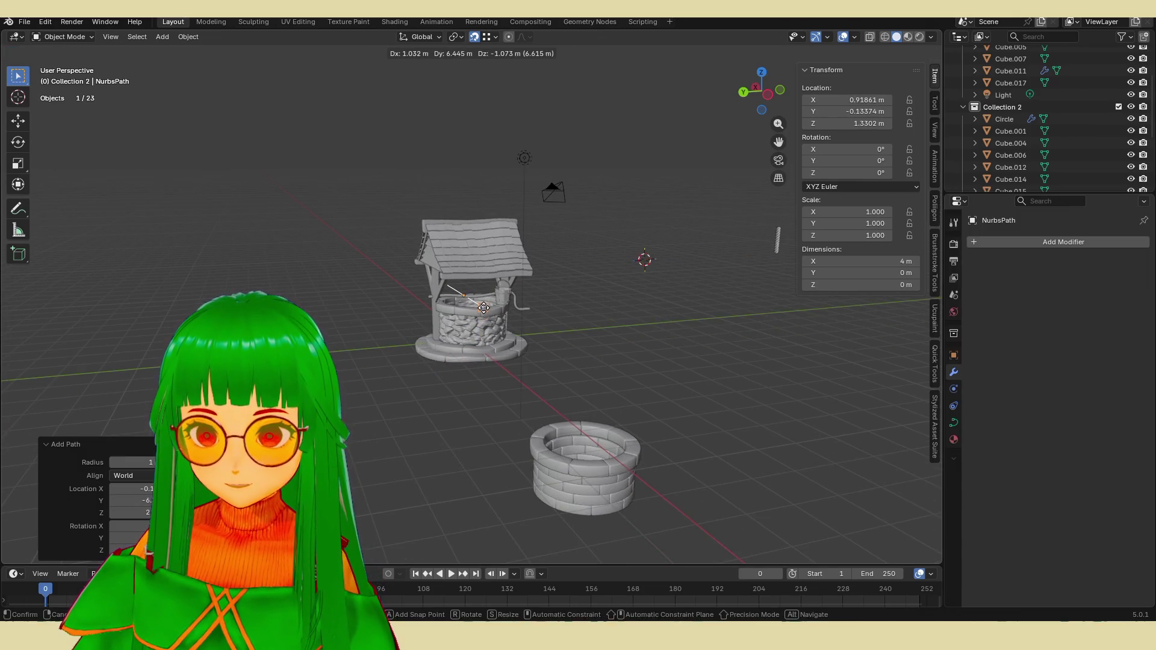
left_click(483, 308)
scroll(411, 281, "up", 8)
mouse_move(433, 301)
middle_mouse_down()
mouse_move(512, 320)
mouse_move(349, 319)
mouse_move(422, 292)
mouse_move(501, 303)
mouse_move(432, 301)
mouse_move(661, 284)
mouse_move(663, 316)
mouse_move(692, 316)
middle_mouse_up()
scroll(452, 319, "down", 4)
key("g")
left_click(442, 287)
Step: Rotate the path about Z, lay it along the well's axle, then delete it
key("r")
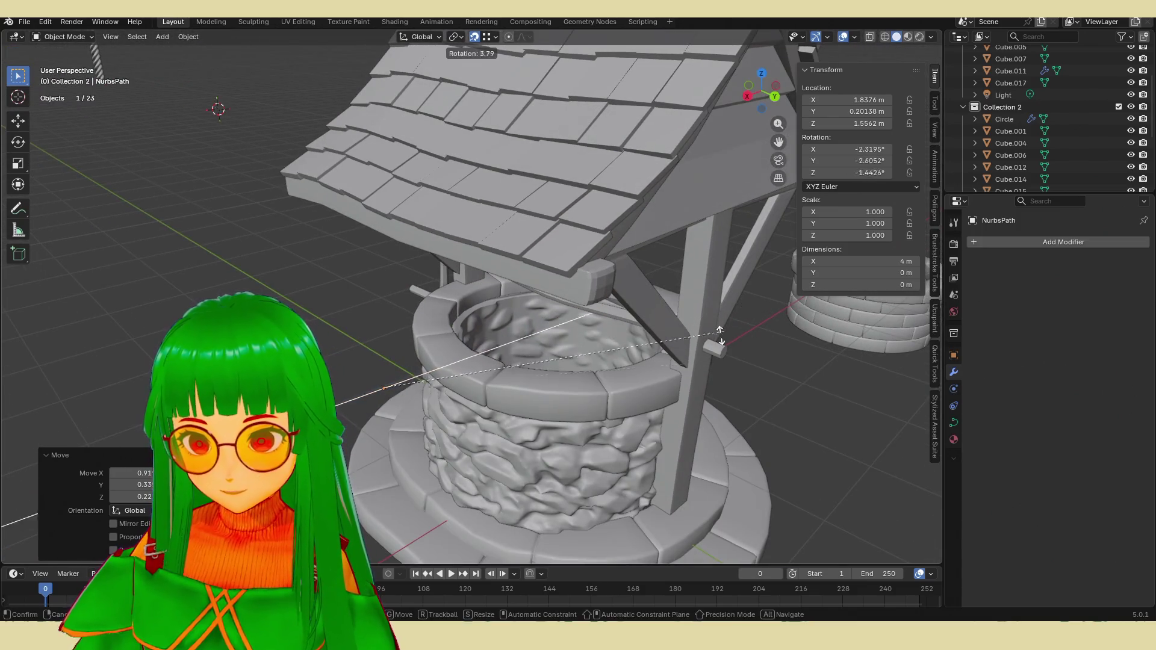
key("z")
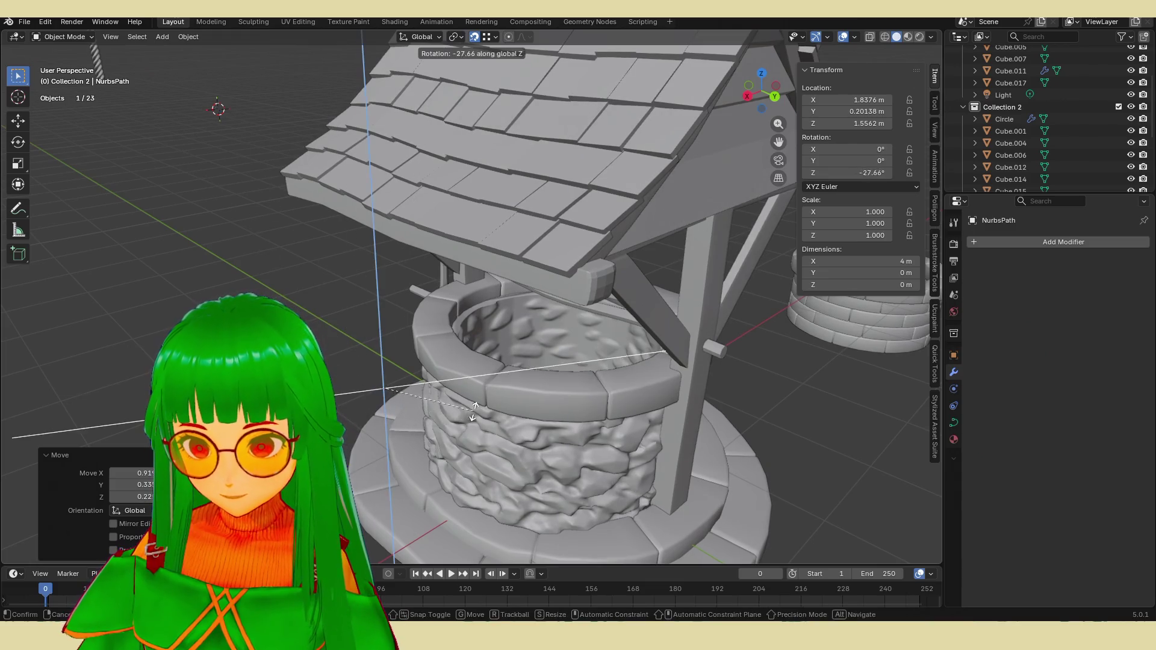
left_click(393, 421)
key("g")
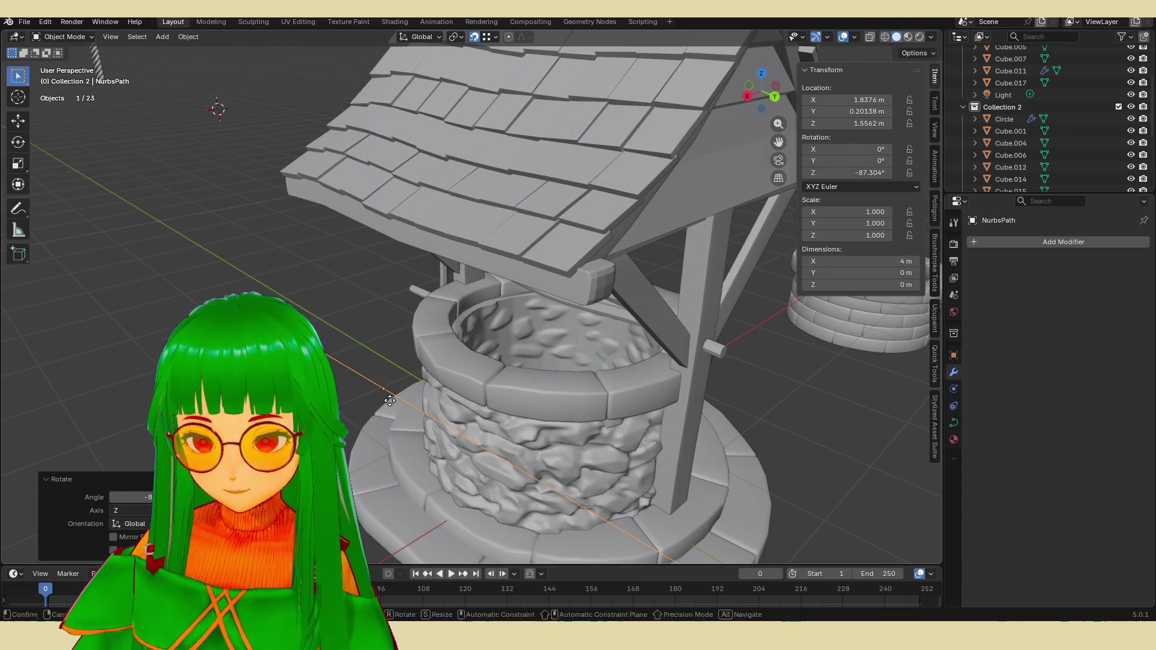
left_click(551, 298)
mouse_move(555, 298)
middle_mouse_down()
mouse_move(557, 323)
mouse_move(426, 327)
middle_mouse_up()
key("g")
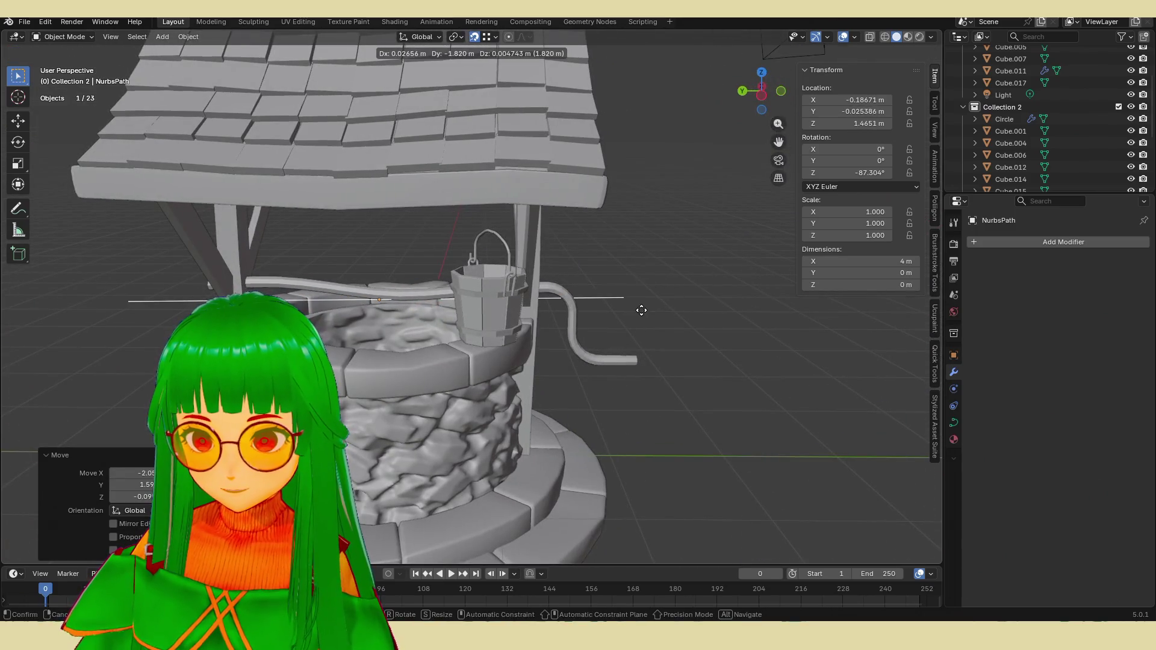
left_click(645, 304)
mouse_move(644, 304)
middle_mouse_down()
mouse_move(563, 330)
mouse_move(605, 309)
middle_mouse_up()
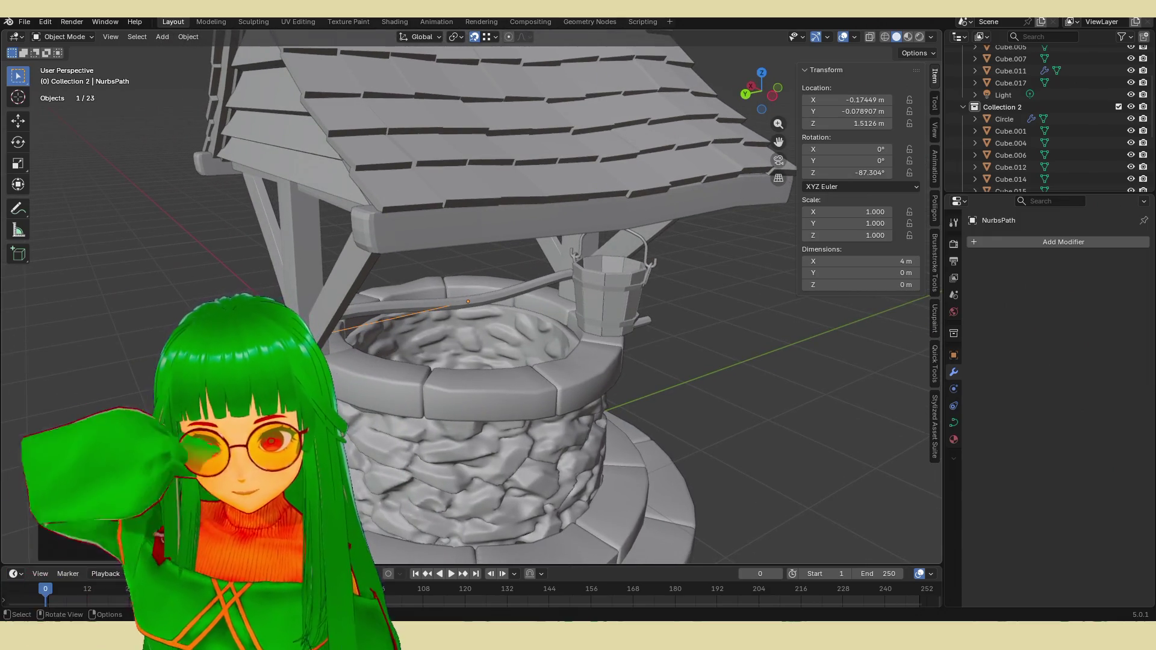
key("Delete")
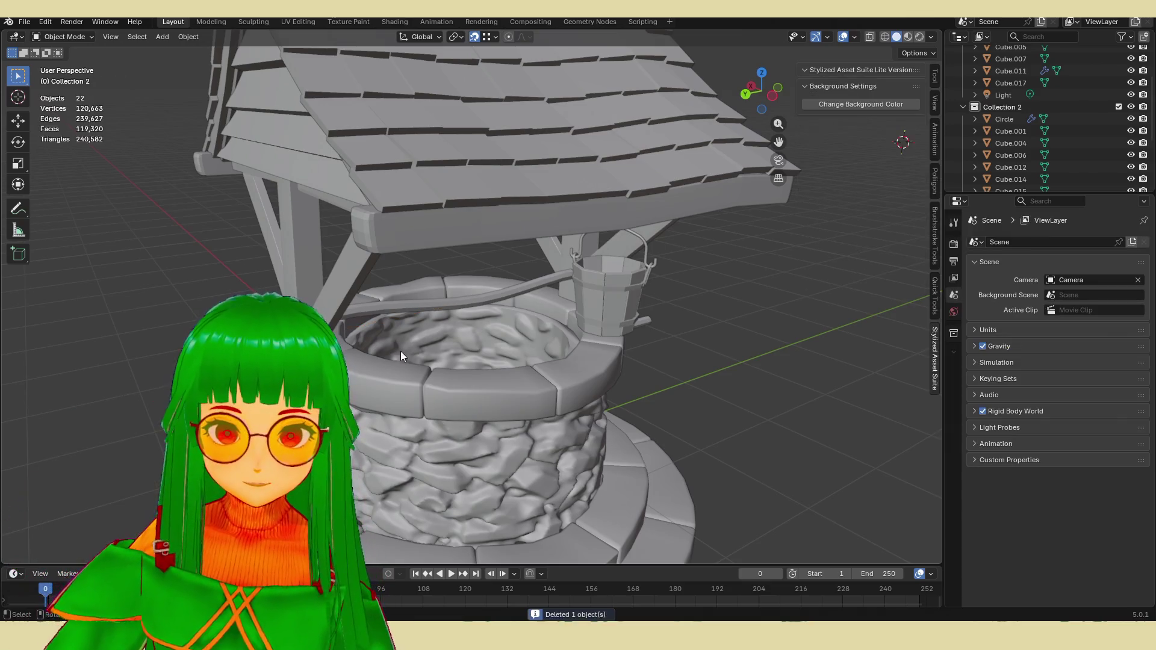
mouse_move(400, 352)
middle_mouse_down()
mouse_move(480, 335)
mouse_move(530, 301)
mouse_move(482, 309)
mouse_move(515, 313)
mouse_move(496, 364)
middle_mouse_up()
scroll(490, 369, "up", 3)
scroll(493, 363, "up", 2)
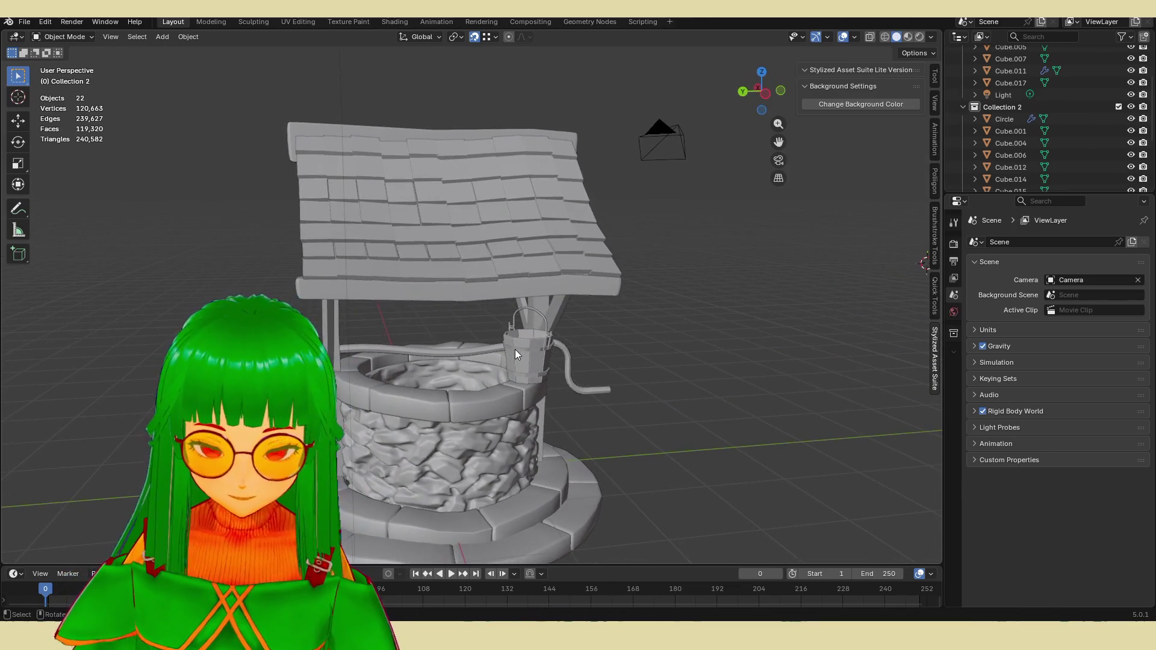
key("ctrl+s")
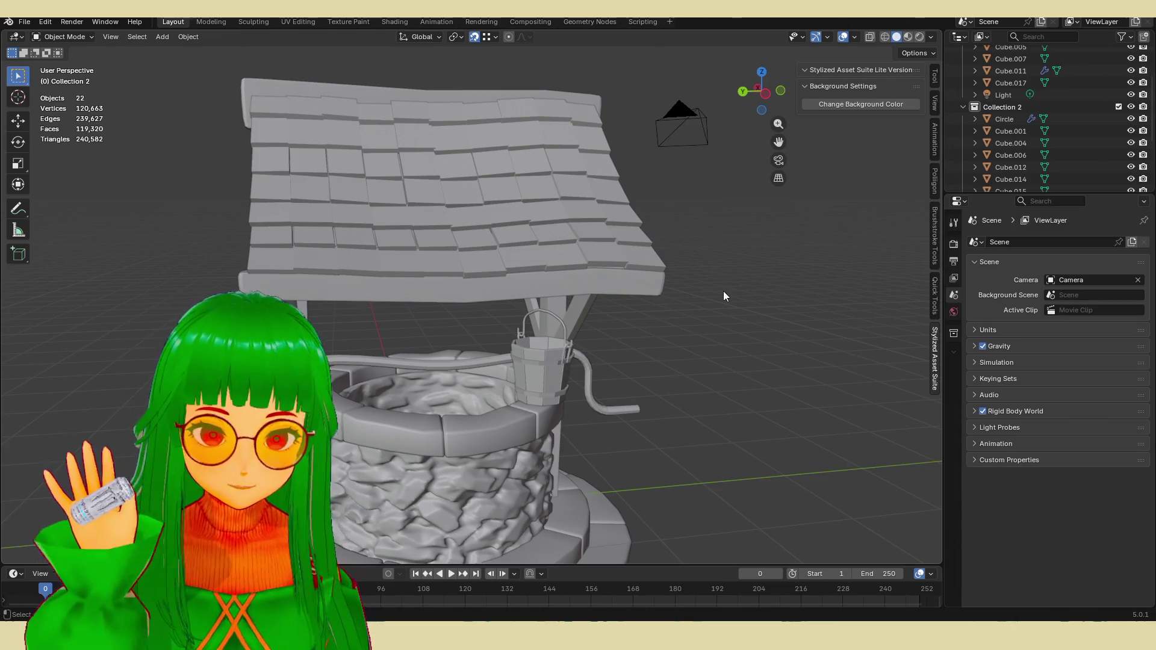
mouse_move(713, 304)
middle_mouse_down()
mouse_move(702, 318)
mouse_move(729, 305)
middle_mouse_up()
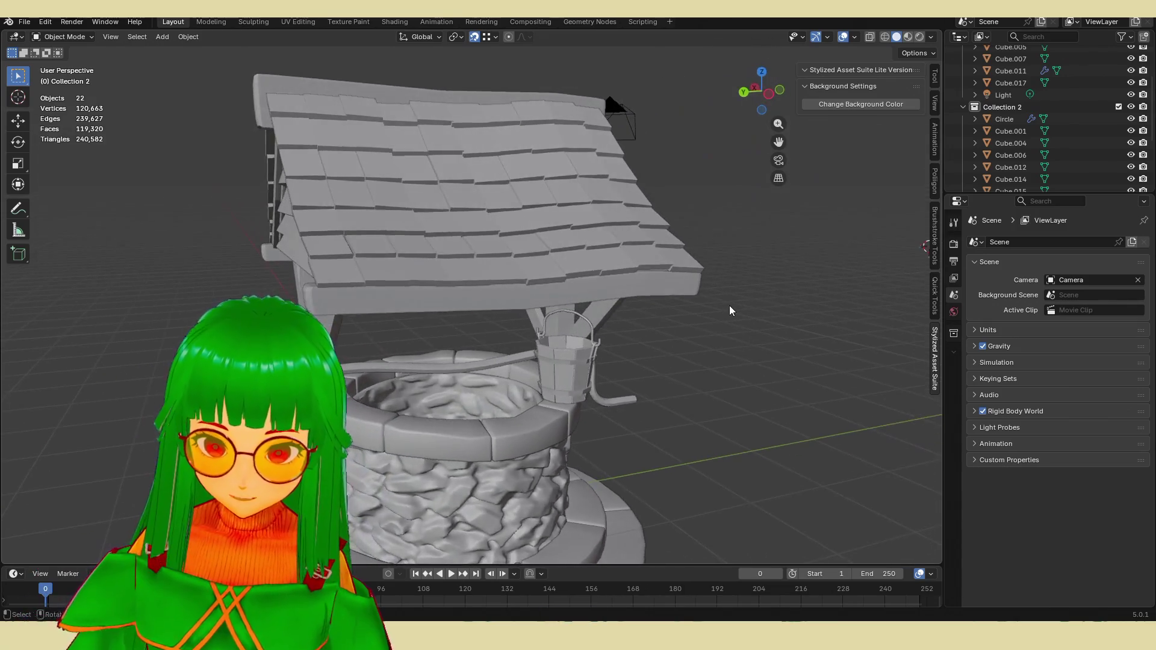
scroll(730, 306, "down", 2)
scroll(718, 310, "up", 3)
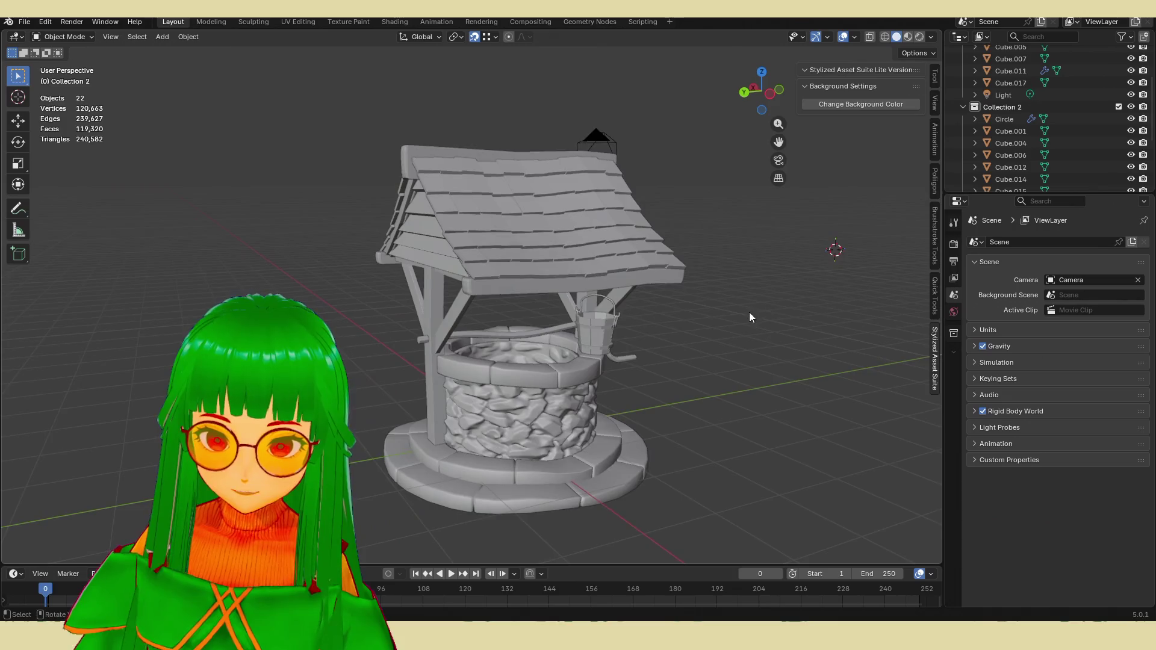
scroll(755, 317, "up", 3)
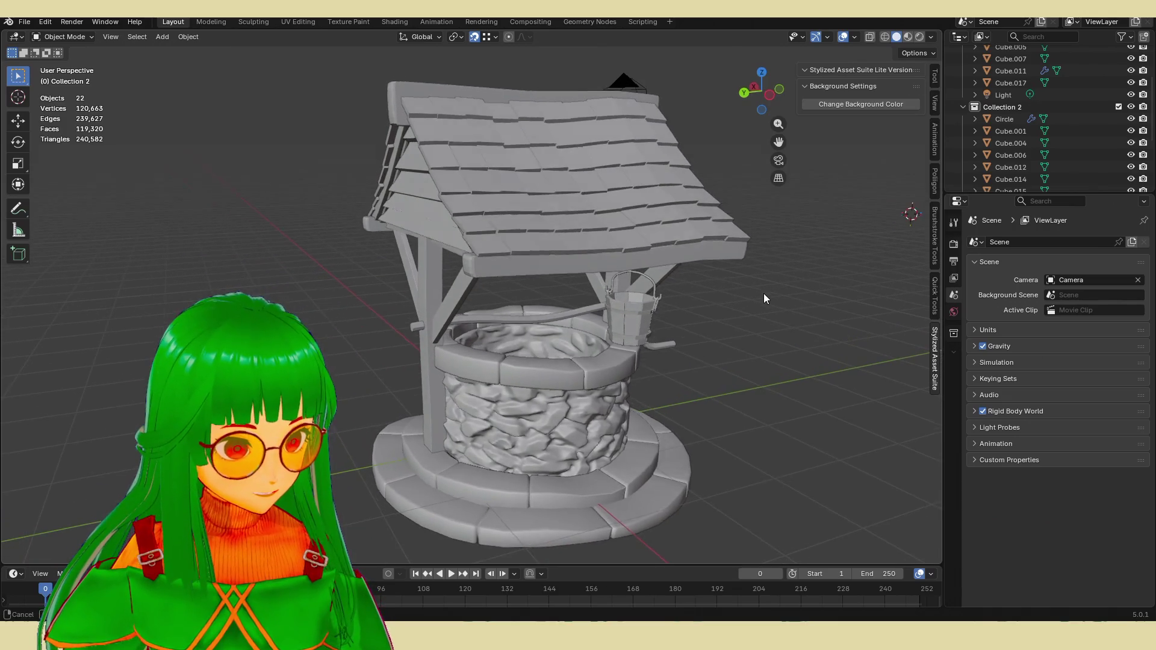
mouse_move(812, 307)
middle_mouse_down()
mouse_move(819, 293)
mouse_move(743, 298)
mouse_move(763, 290)
middle_mouse_up()
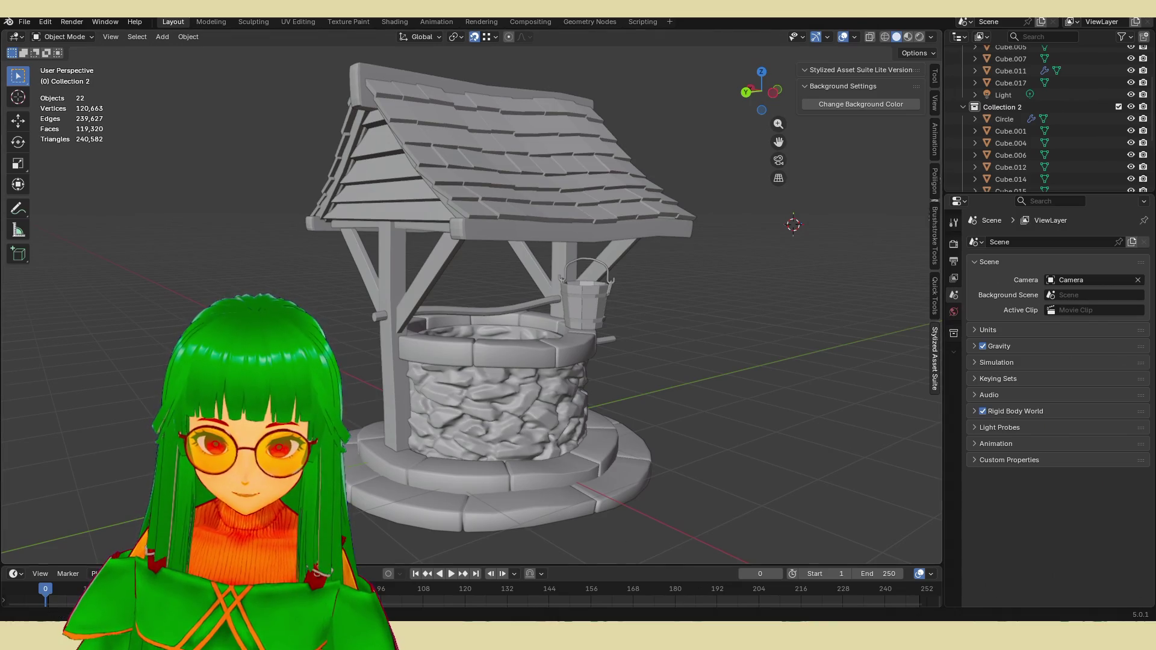
left_click(906, 38)
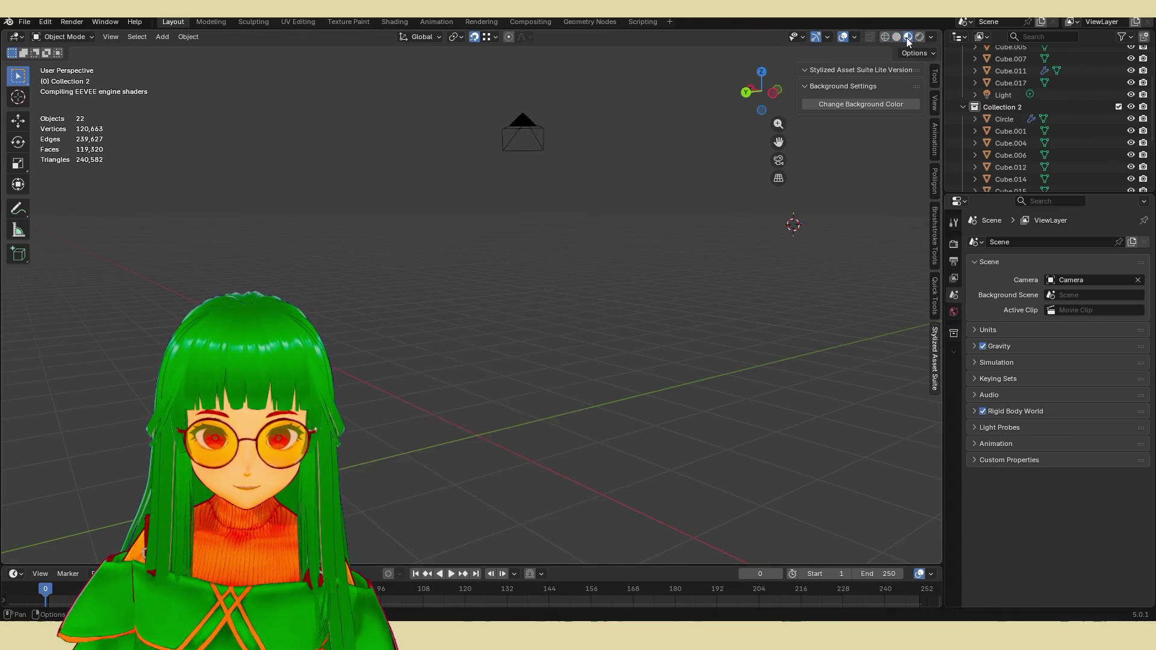
left_click(898, 38)
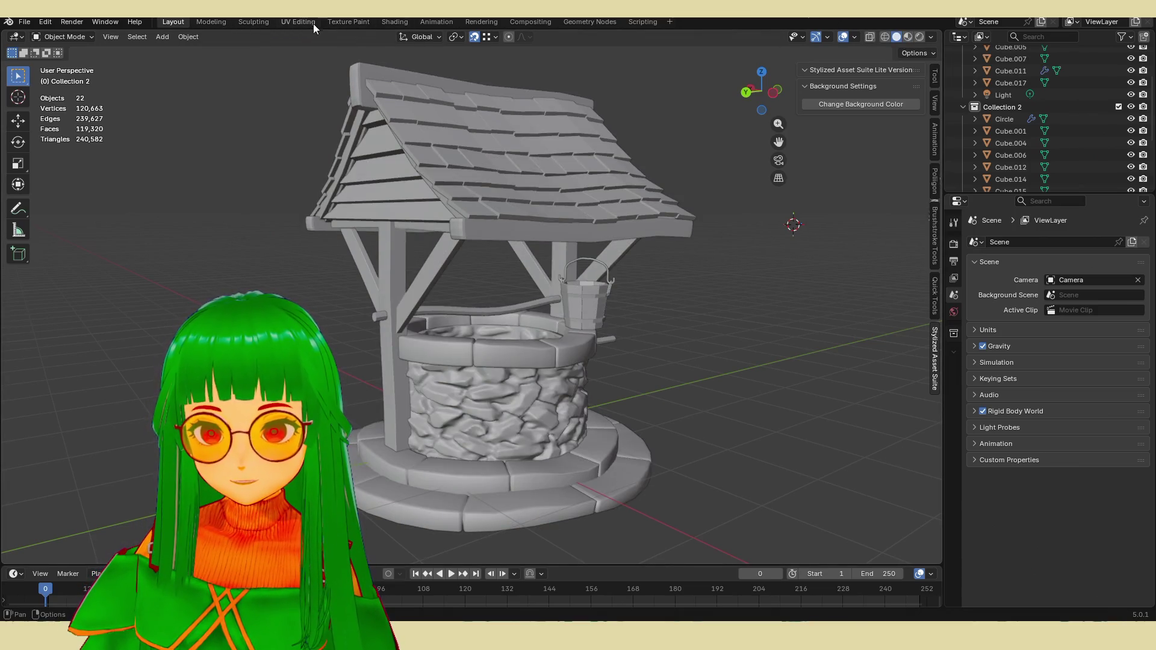
Step: In the Shading workspace, hide the bucket
left_click(399, 23)
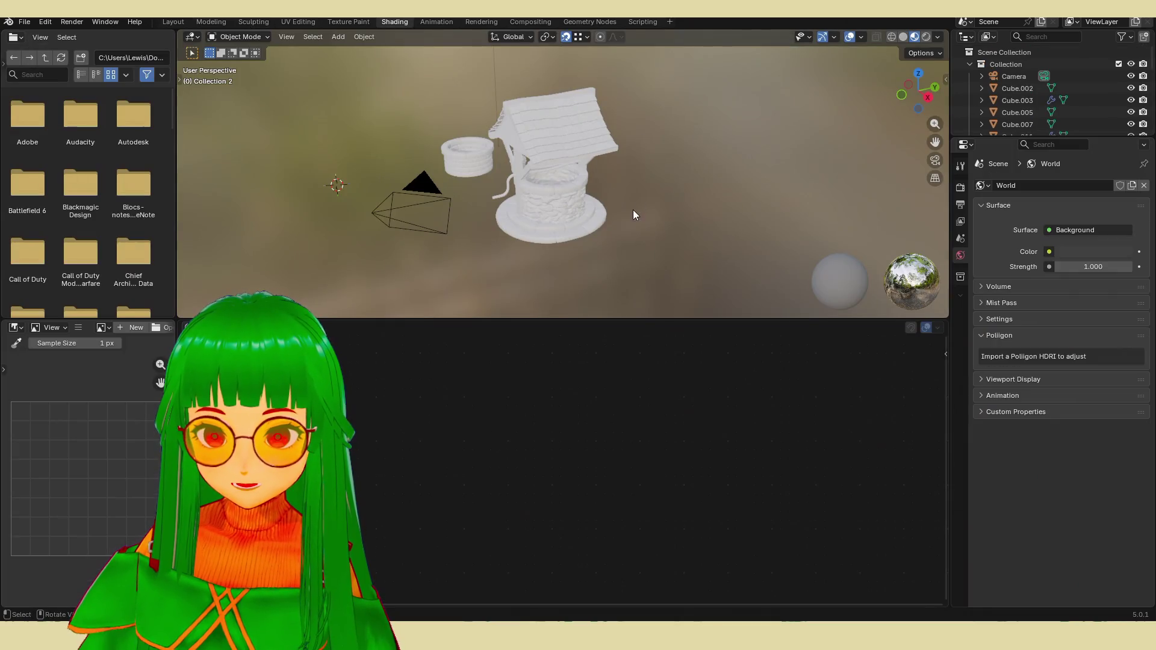
mouse_move(633, 210)
middle_mouse_down()
mouse_move(619, 213)
mouse_move(644, 193)
middle_mouse_up()
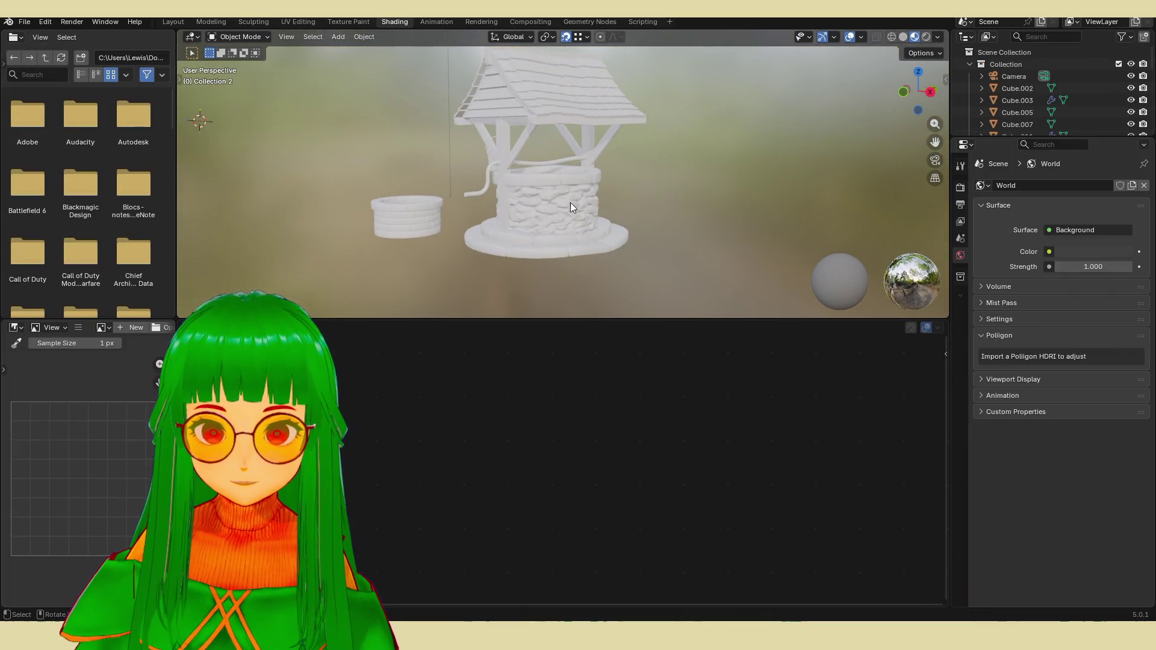
left_click(410, 209)
key("h")
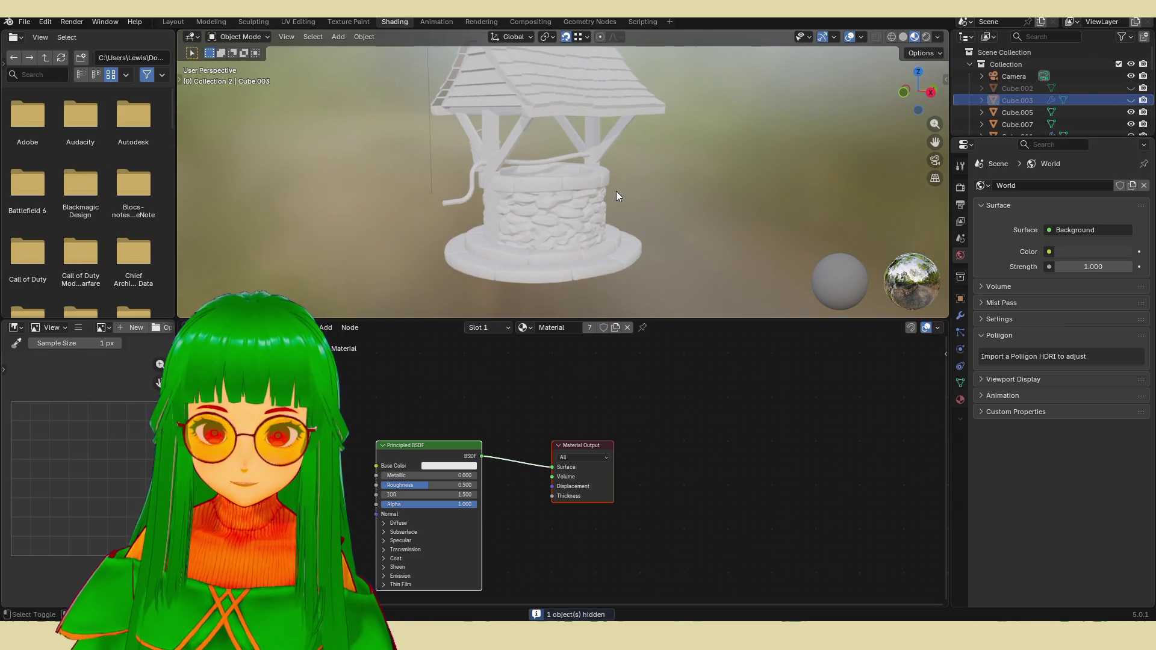
Step: Set the stone wall's Principled BSDF Base Color to a muted mauve (#806271)
middle_click_drag(617, 191, 615, 212)
left_click_drag(679, 321, 679, 474)
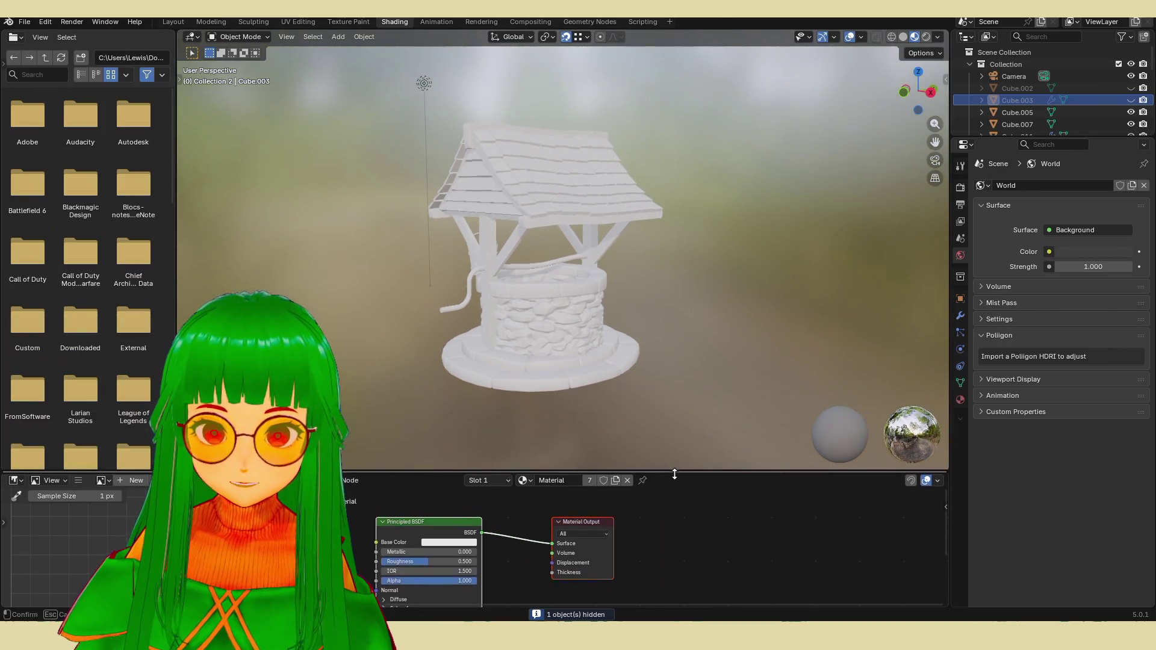
middle_click_drag(423, 521, 447, 512)
left_click(461, 533)
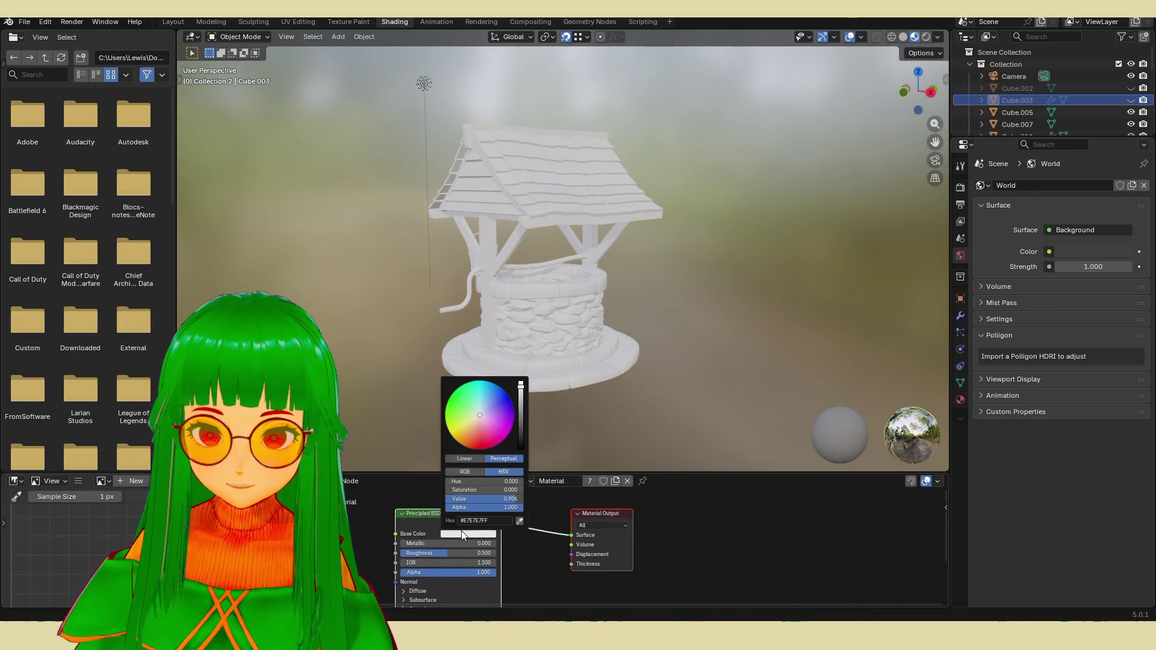
left_click(479, 438)
mouse_move(479, 438)
left_mouse_down()
mouse_move(474, 422)
mouse_move(483, 422)
left_mouse_up()
mouse_move(521, 386)
left_mouse_down()
mouse_move(521, 425)
mouse_move(521, 400)
mouse_move(521, 415)
left_mouse_up()
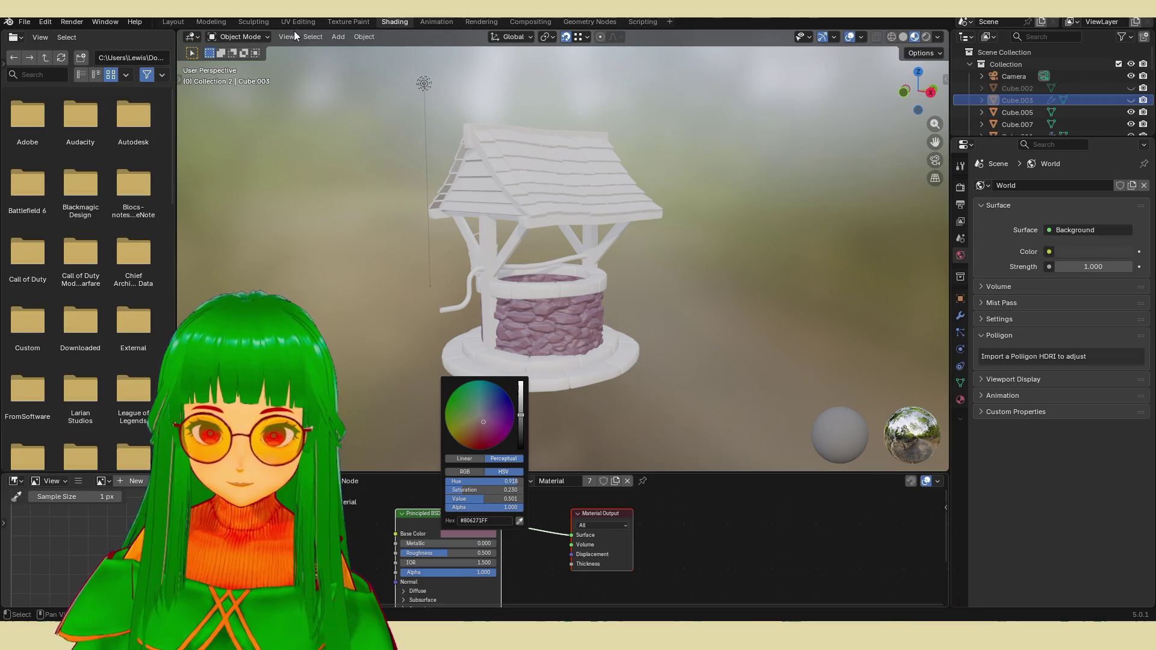
left_click(307, 23)
left_click(261, 20)
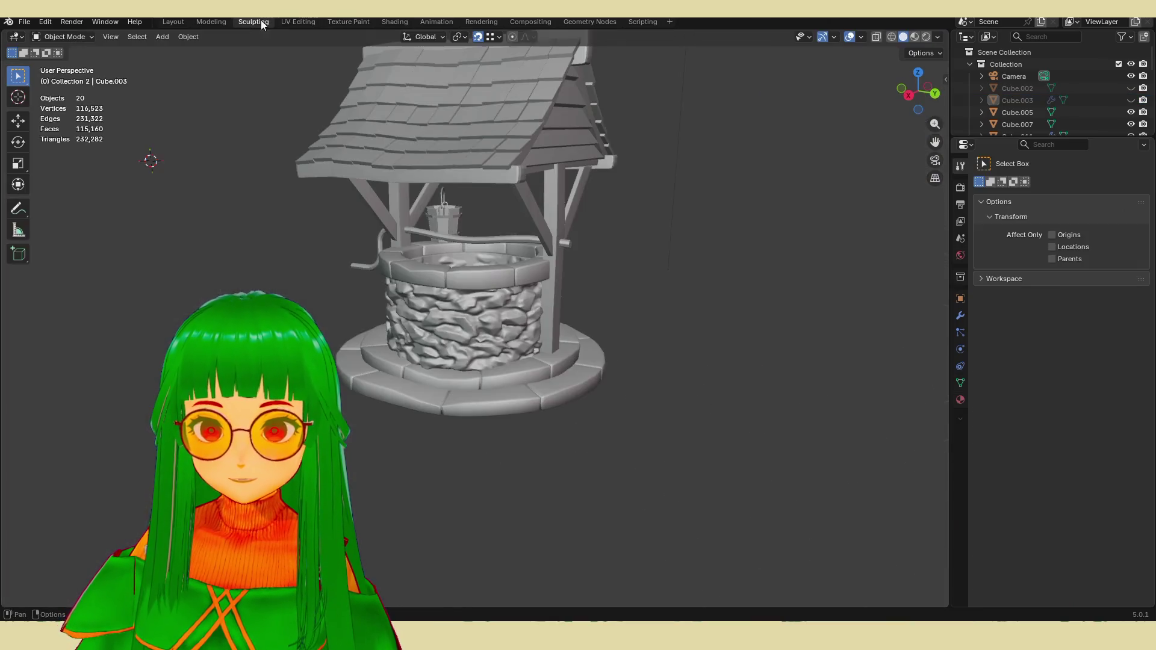
Step: Switch the viewport to Rendered shading and select the stone wall
left_click(307, 22)
left_click(265, 22)
mouse_move(348, 167)
middle_mouse_down()
mouse_move(458, 229)
mouse_move(566, 246)
mouse_move(509, 240)
mouse_move(563, 342)
mouse_move(600, 320)
middle_mouse_up()
left_click(916, 37)
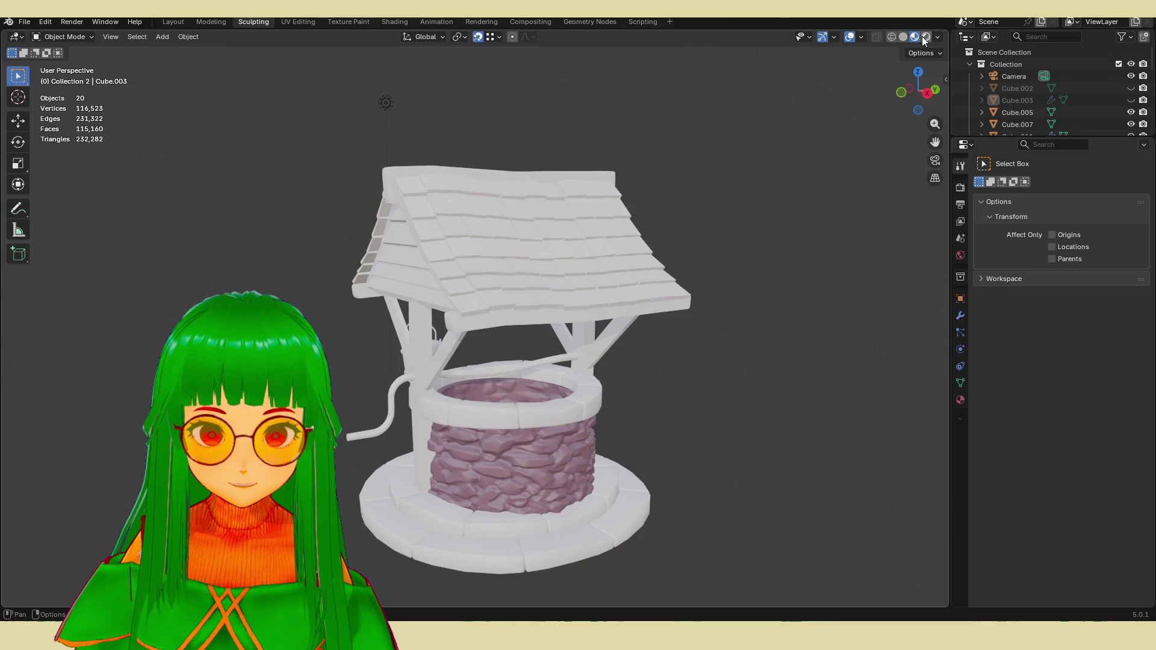
left_click(923, 36)
left_click(553, 422)
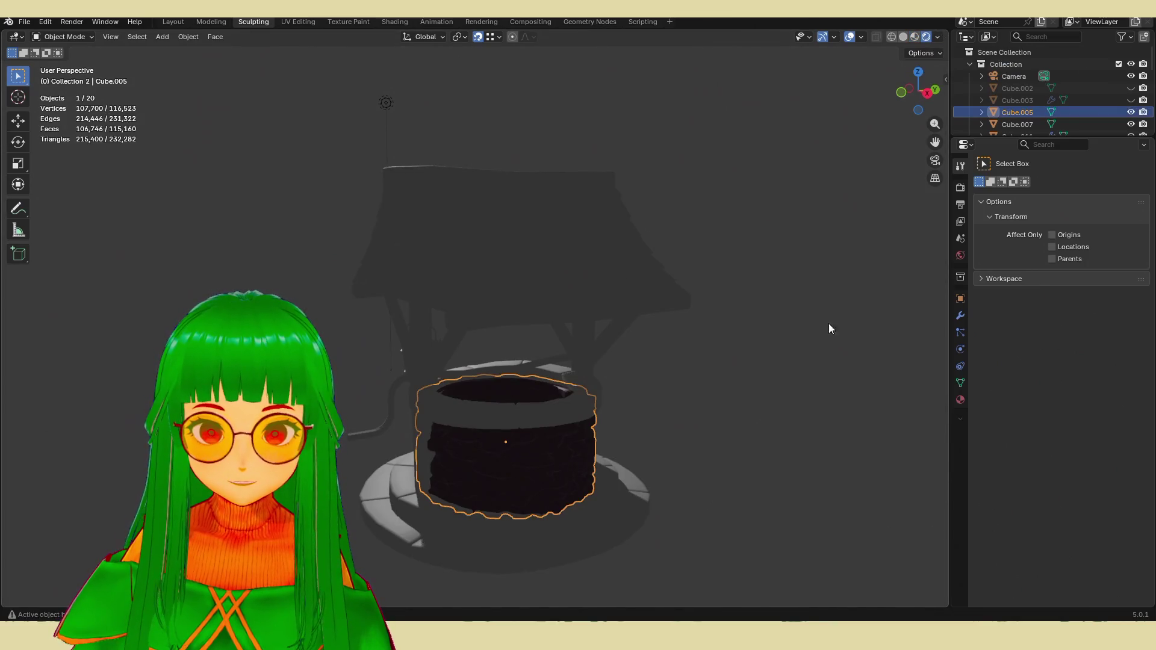
Step: Raise the wall material's Base Color to near-white, then return to Material Preview
left_click(961, 400)
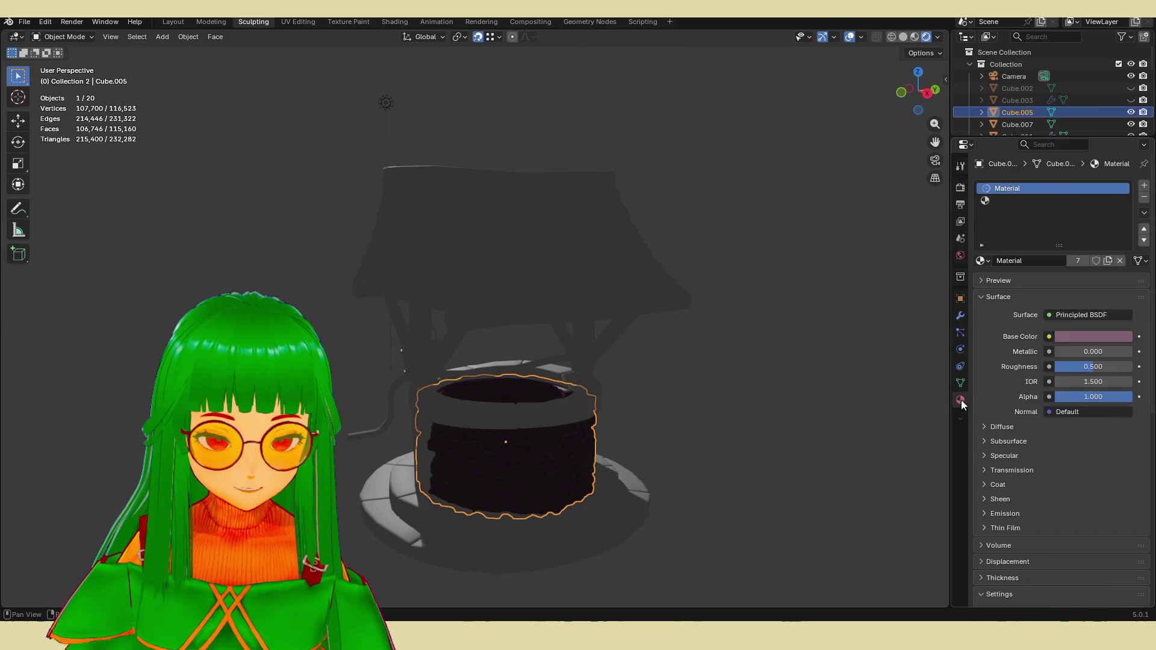
left_click(1096, 340)
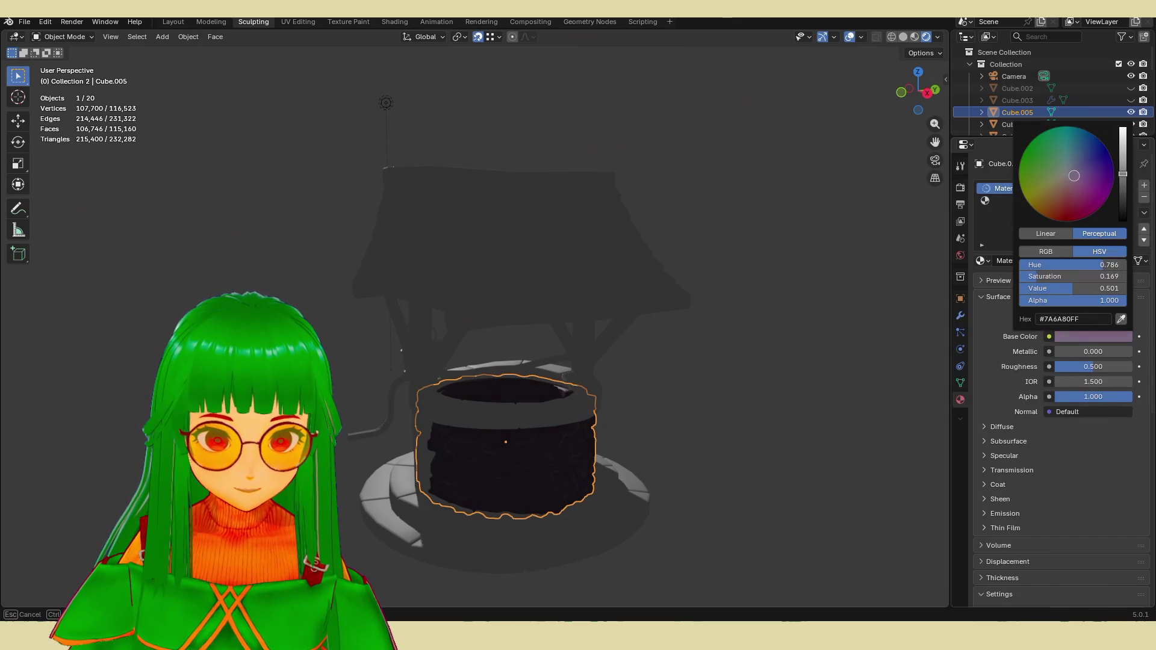
left_click_drag(1123, 174, 1123, 129)
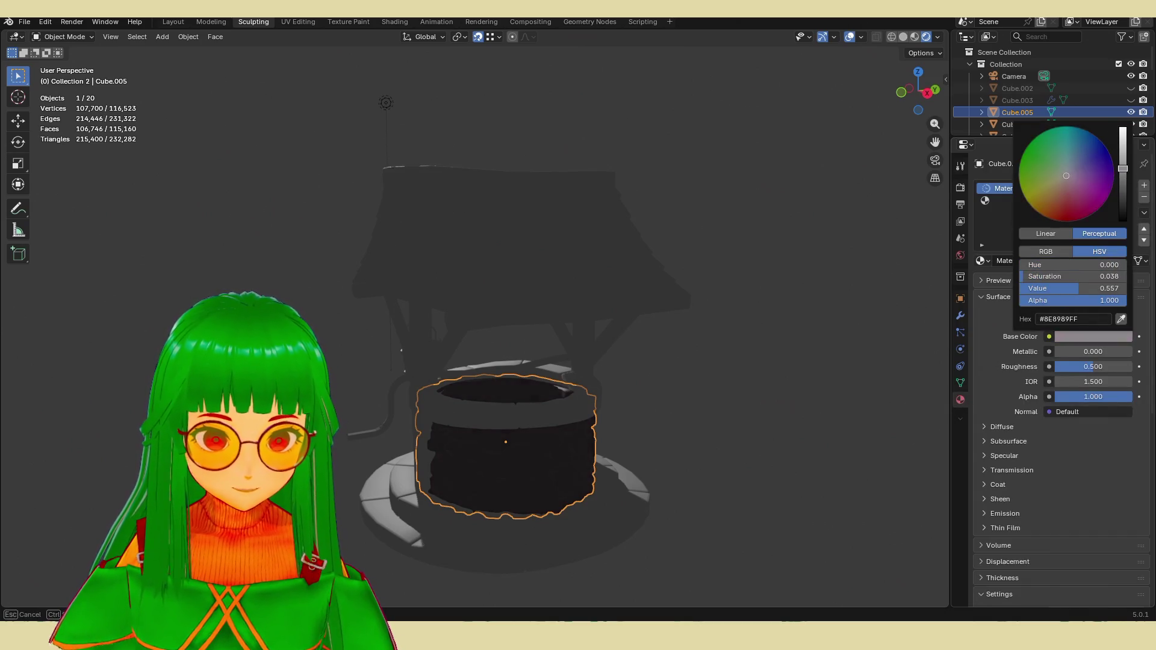
left_click(855, 234)
left_click(937, 36)
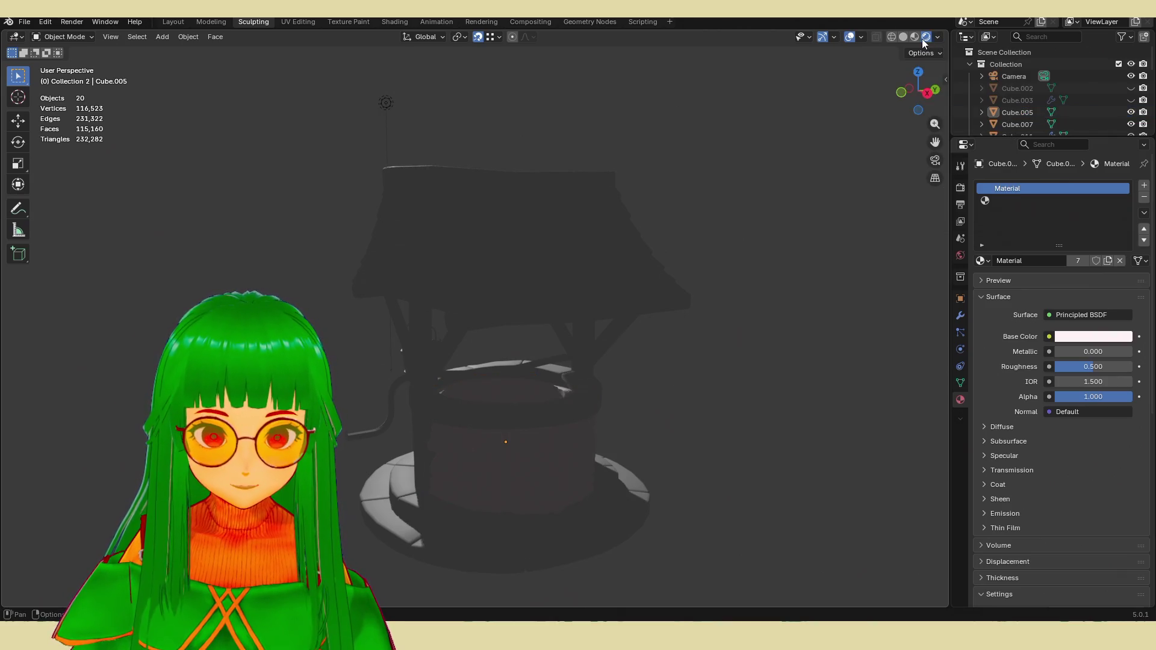
left_click(915, 36)
Step: Light the viewport with the dark studio HDRI, rotated about 180°
left_click(938, 36)
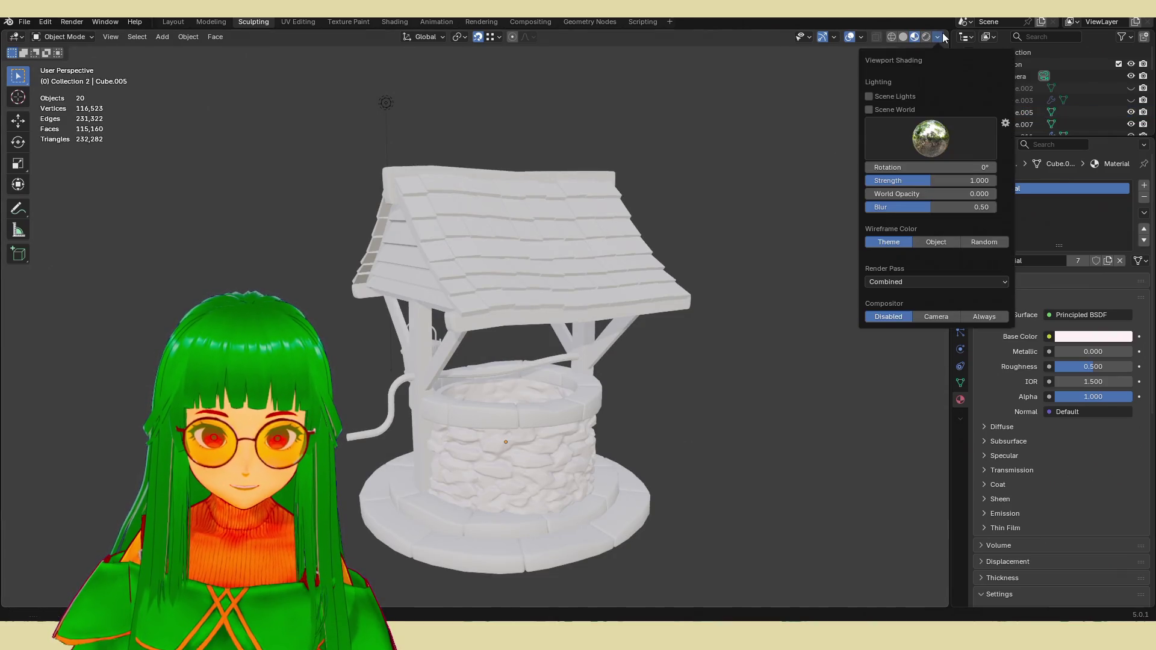
left_click(943, 152)
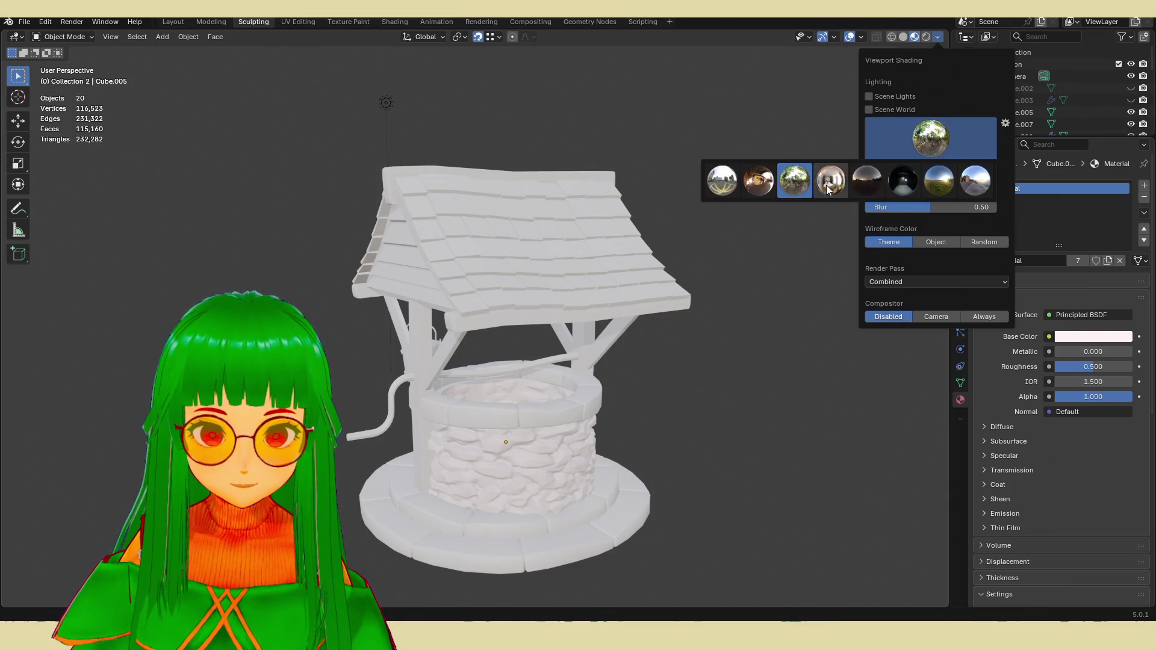
left_click(829, 188)
left_click(932, 146)
left_click(905, 181)
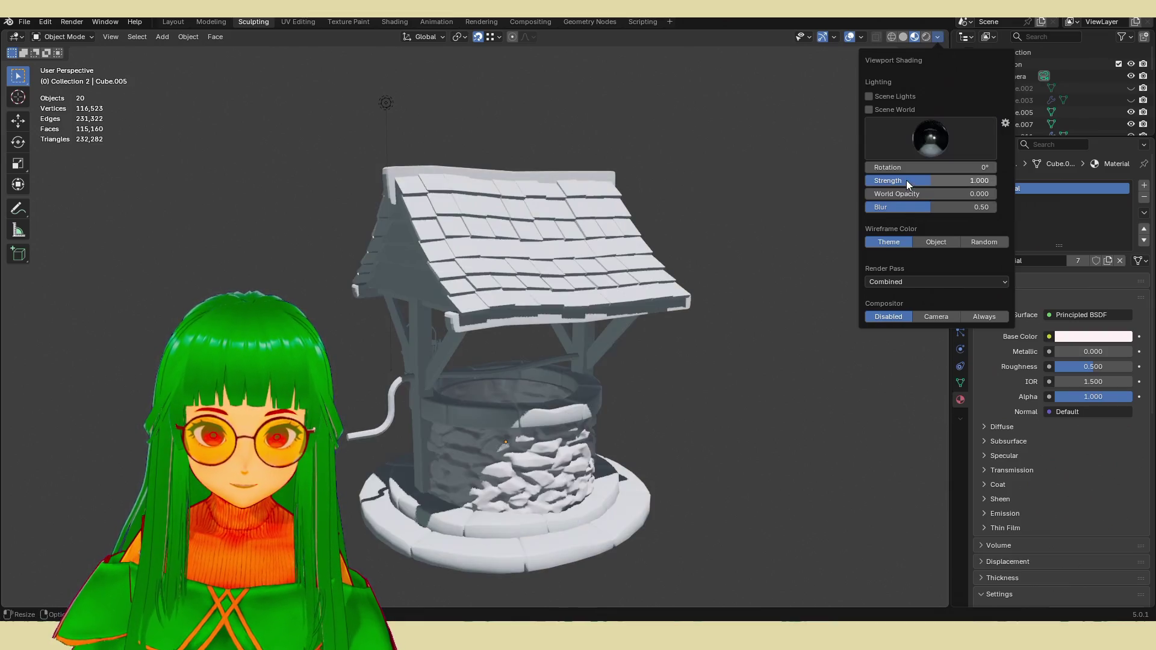
mouse_move(731, 359)
middle_mouse_down()
mouse_move(740, 348)
mouse_move(630, 336)
mouse_move(740, 335)
mouse_move(801, 351)
mouse_move(775, 362)
middle_mouse_up()
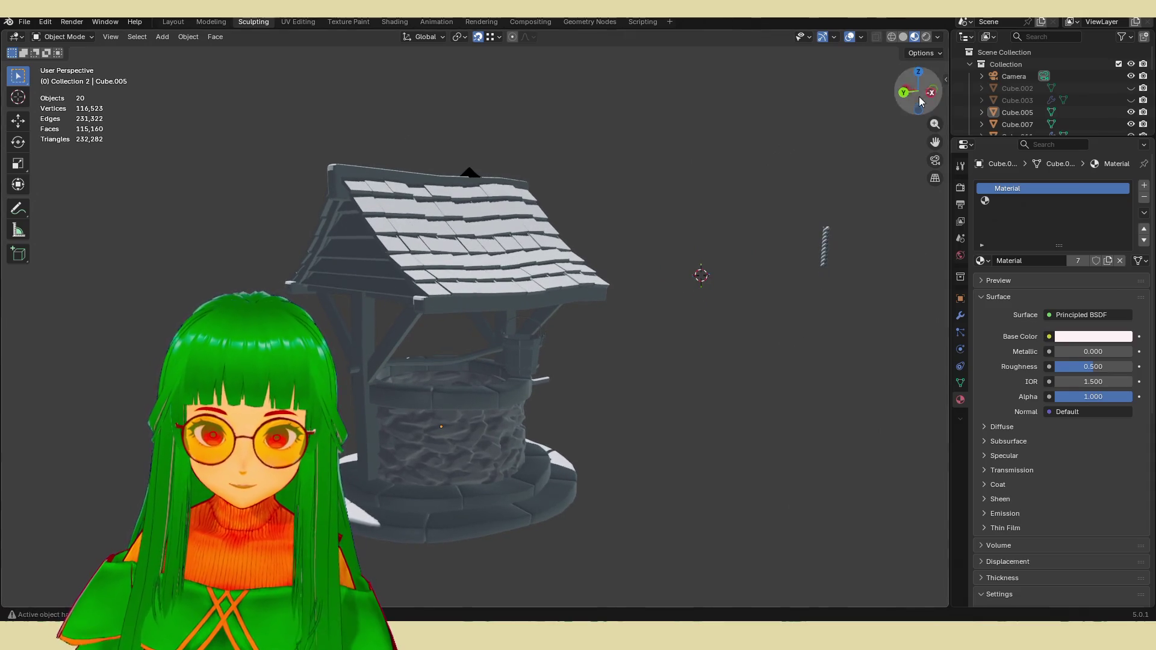
left_click(938, 37)
left_click_drag(931, 167, 991, 167)
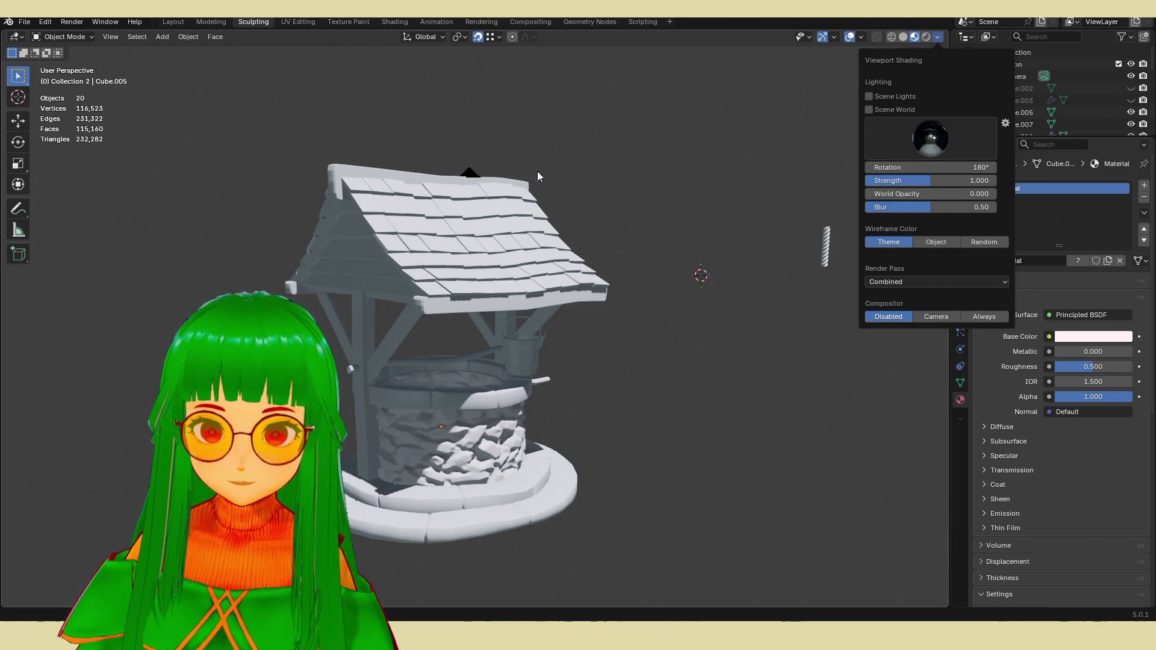
mouse_move(921, 167)
left_mouse_down()
mouse_move(895, 167)
mouse_move(917, 168)
left_mouse_up()
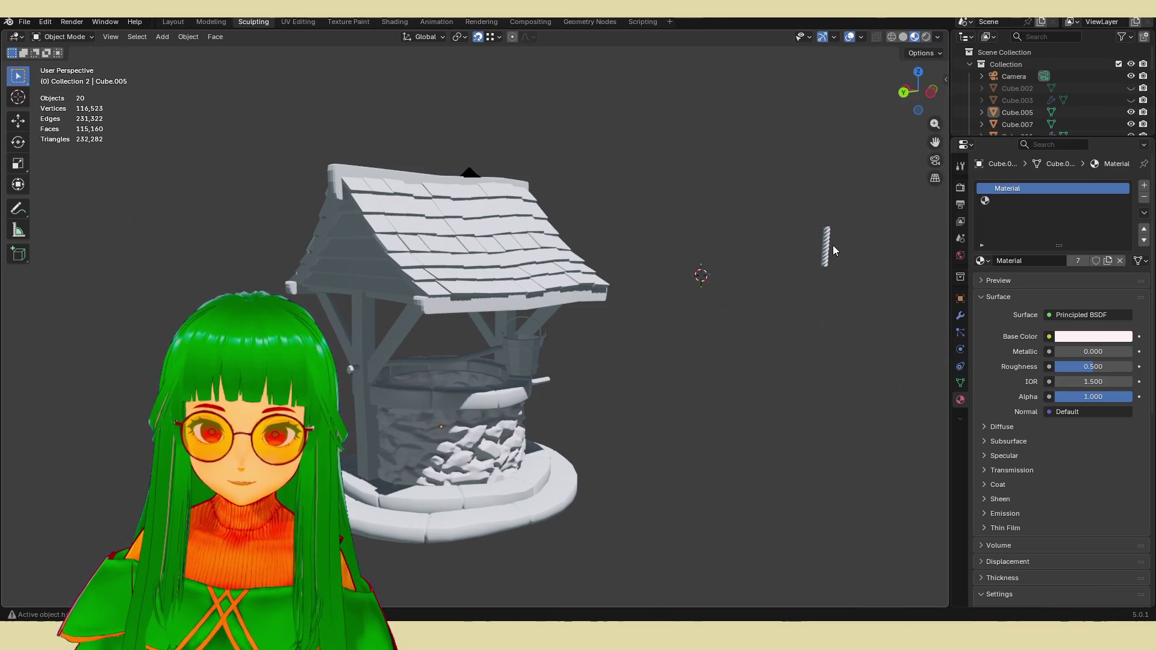
Step: Hide the loose Circle rod and select the camera
left_click(831, 244)
key("h")
left_click(470, 174)
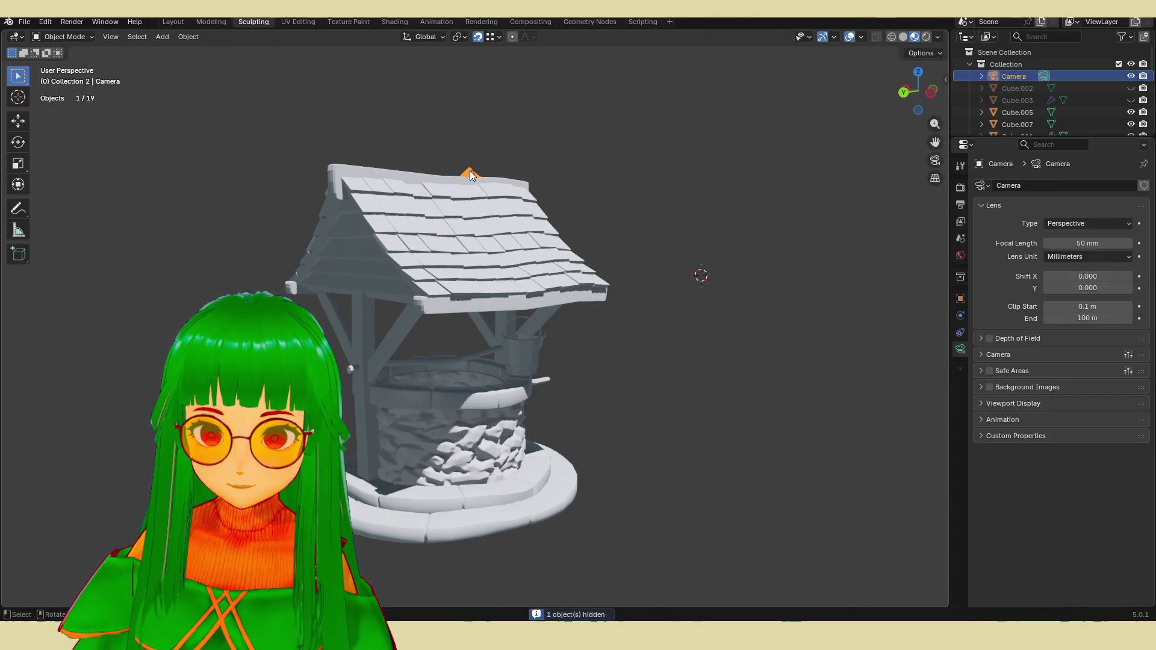
mouse_move(753, 224)
middle_mouse_down()
mouse_move(677, 251)
mouse_move(729, 237)
mouse_move(739, 274)
mouse_move(757, 270)
mouse_move(756, 259)
middle_mouse_up()
scroll(729, 268, "up", 1)
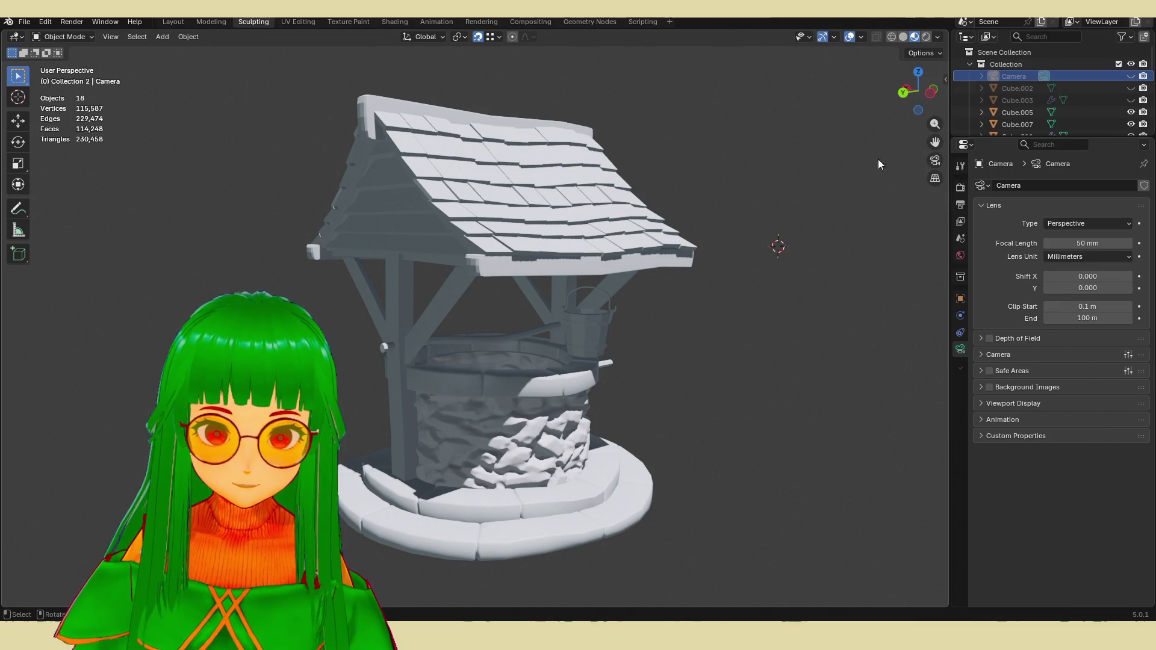
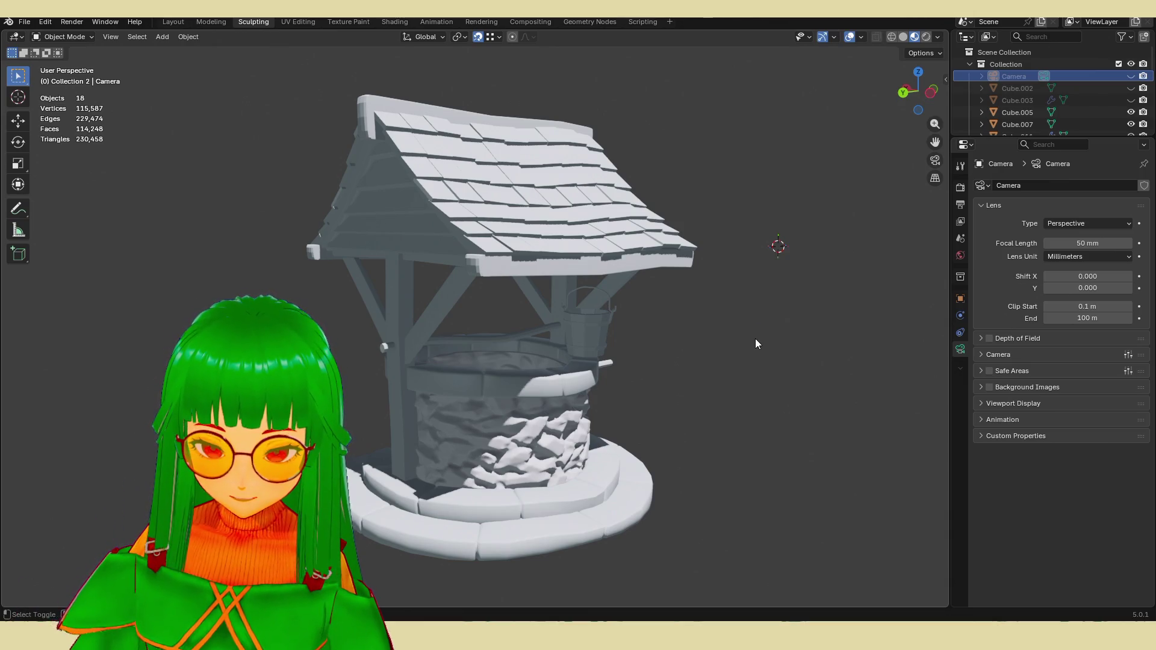
Step: Add a point light and place it to the left of the well
key("shift+a")
mouse_move(743, 485)
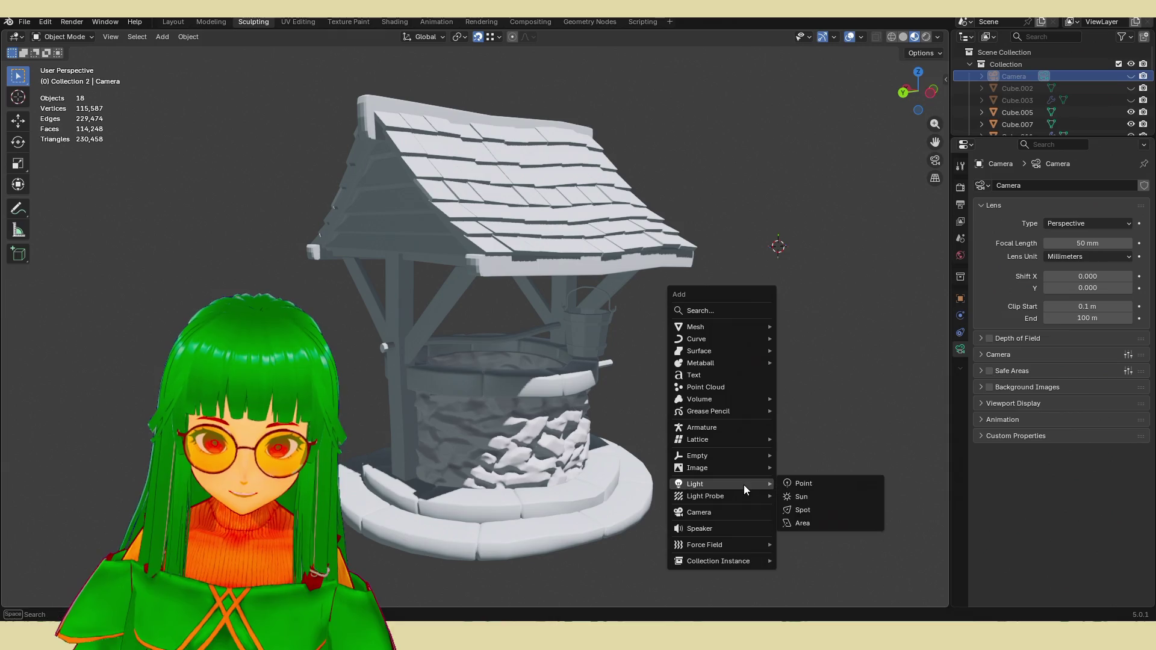
left_click(829, 483)
scroll(783, 454, "down", 8)
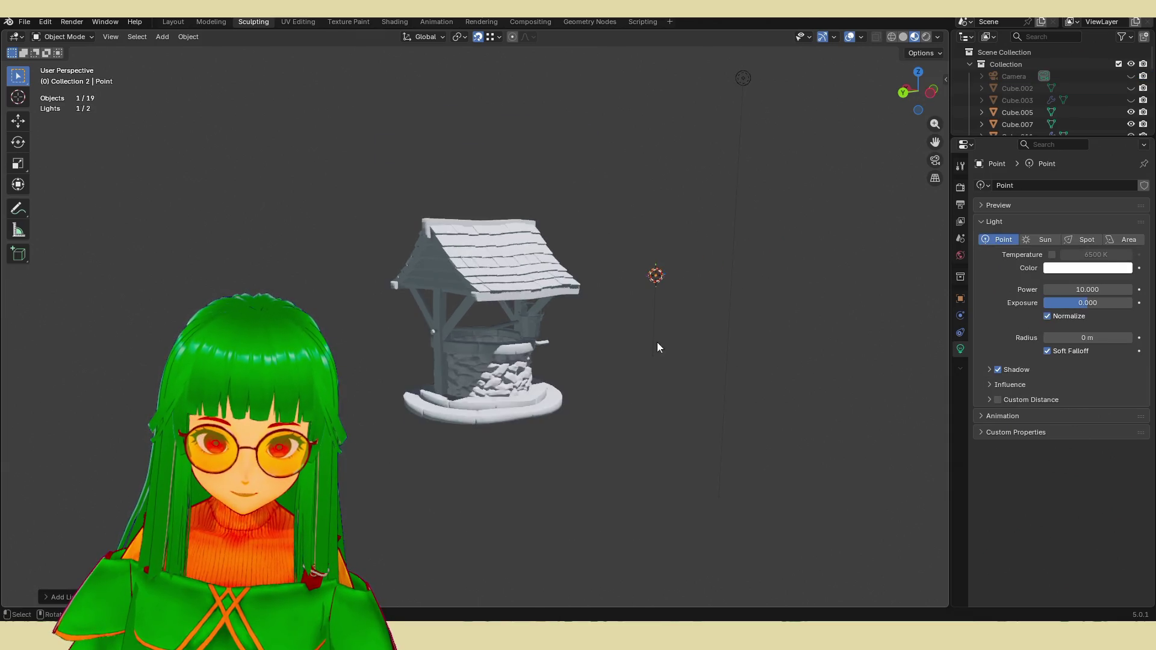
key("g")
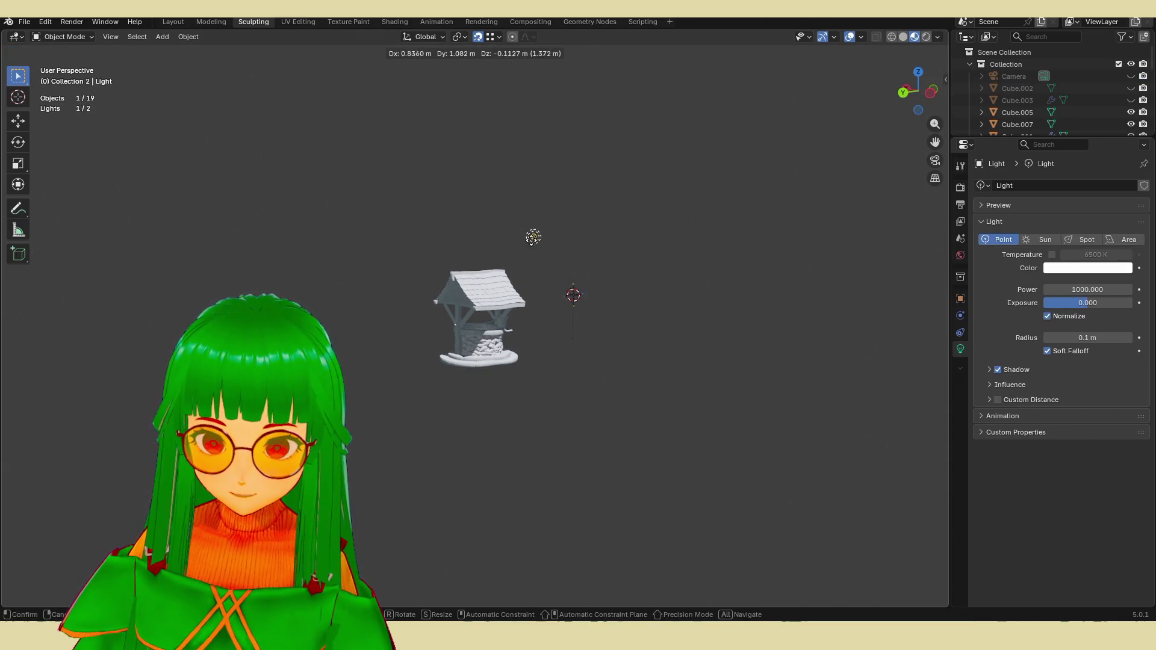
left_click(359, 290)
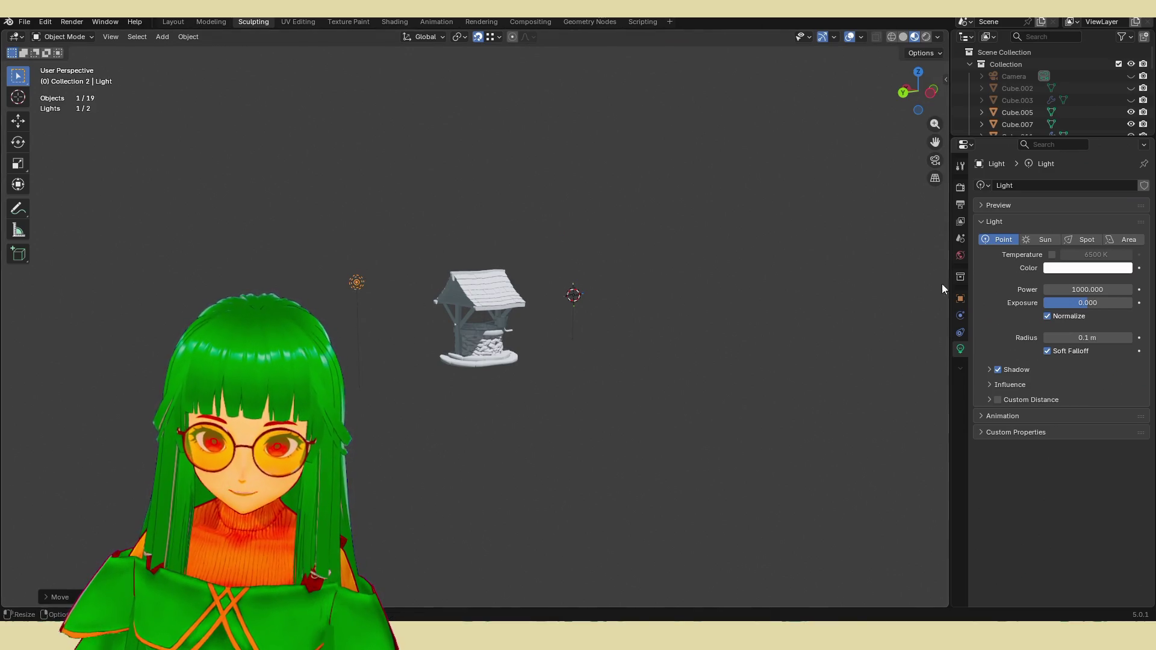
scroll(583, 338, "up", 5)
Step: Switch the viewport to Rendered shading to preview the lighting, then duplicate the light
left_click(928, 37)
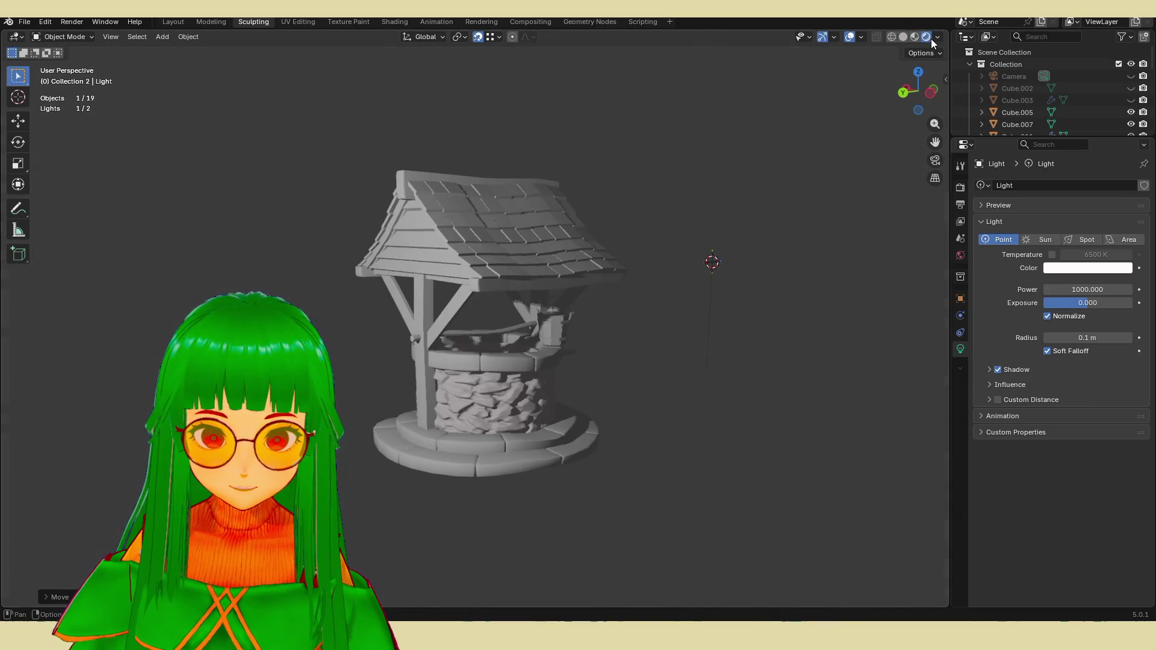
scroll(566, 298, "down", 3)
scroll(569, 299, "up", 2)
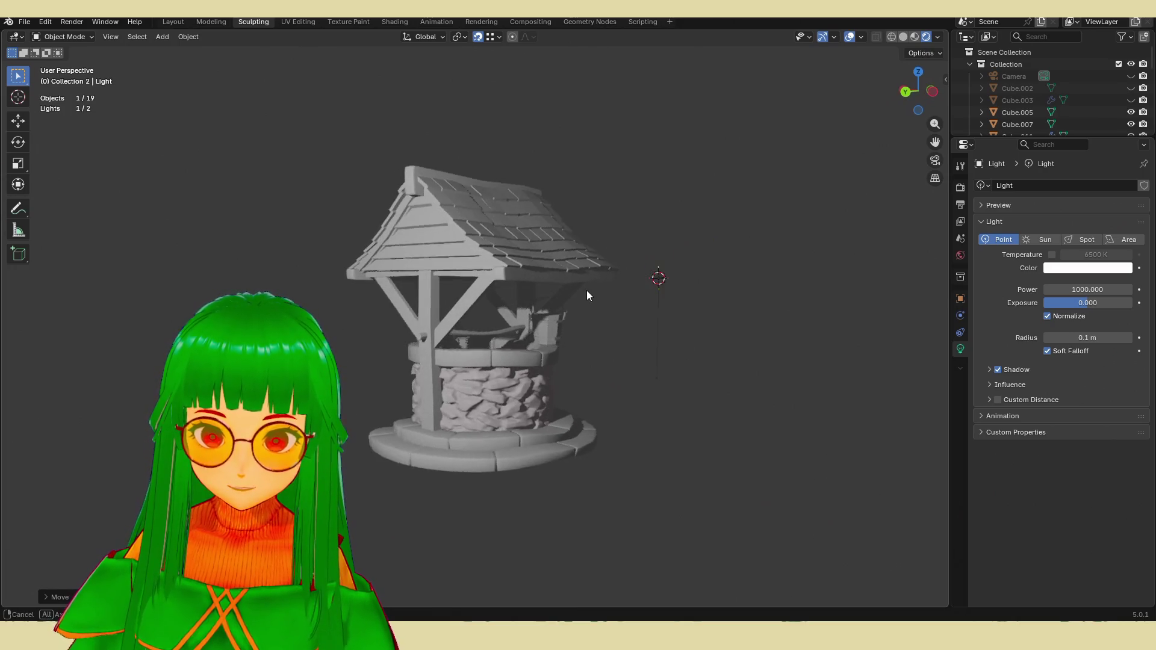
scroll(587, 290, "down", 3)
scroll(577, 298, "up", 1)
scroll(556, 306, "down", 1)
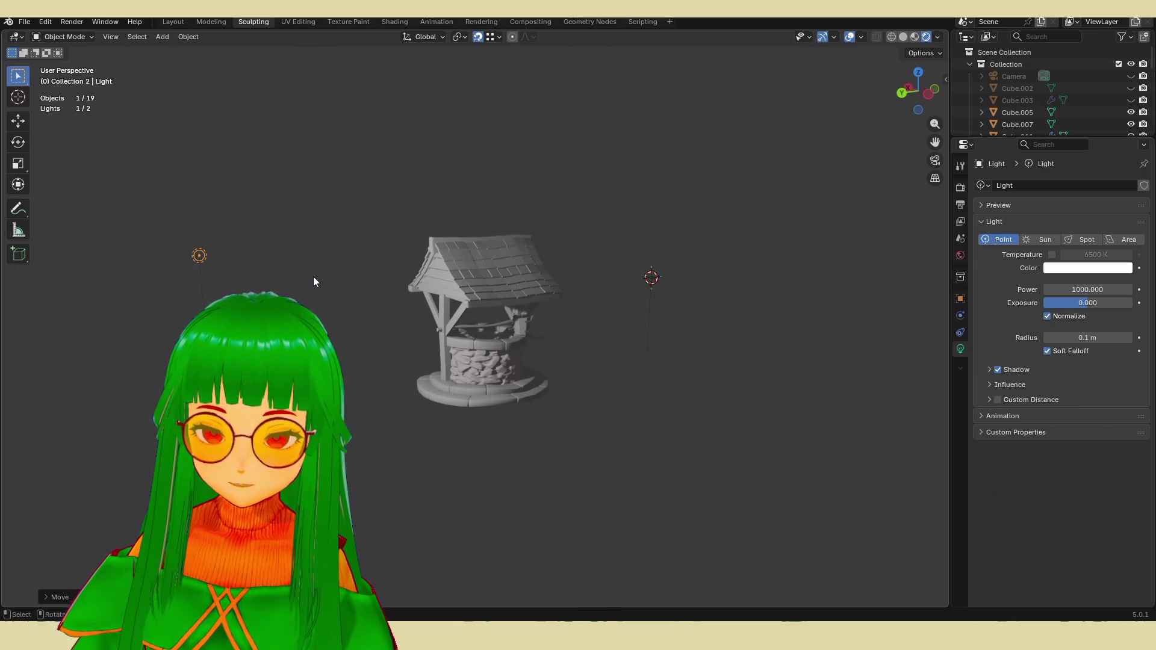
key("shift+d")
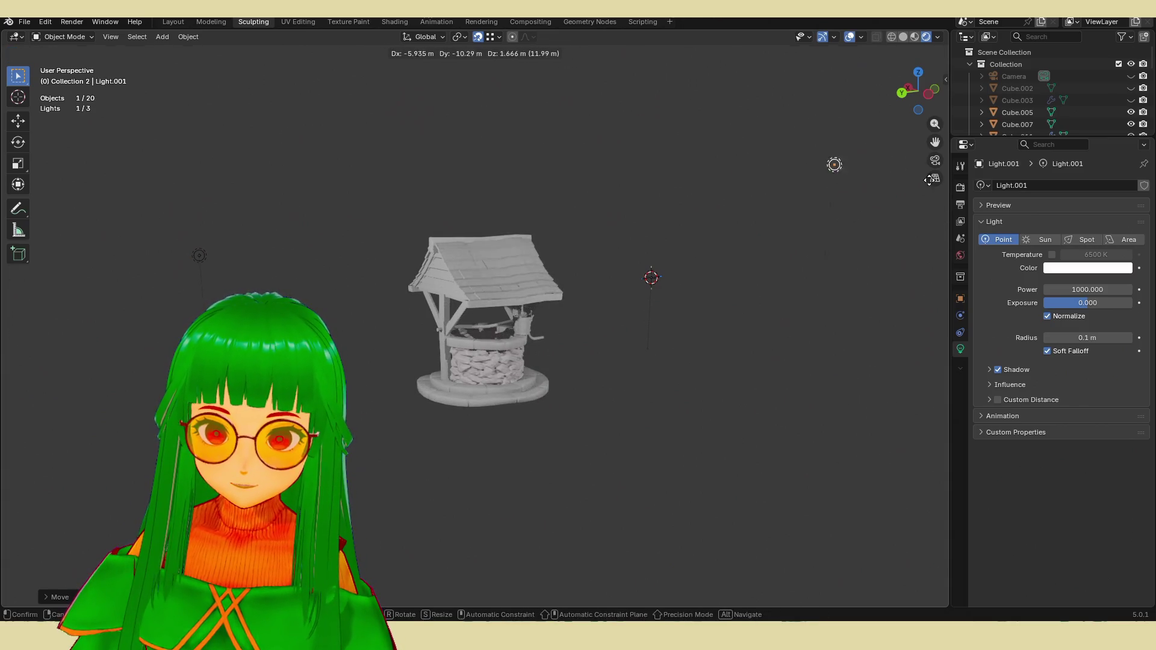
Step: Position the duplicated light Light.001 to the right of the well
left_click(726, 52)
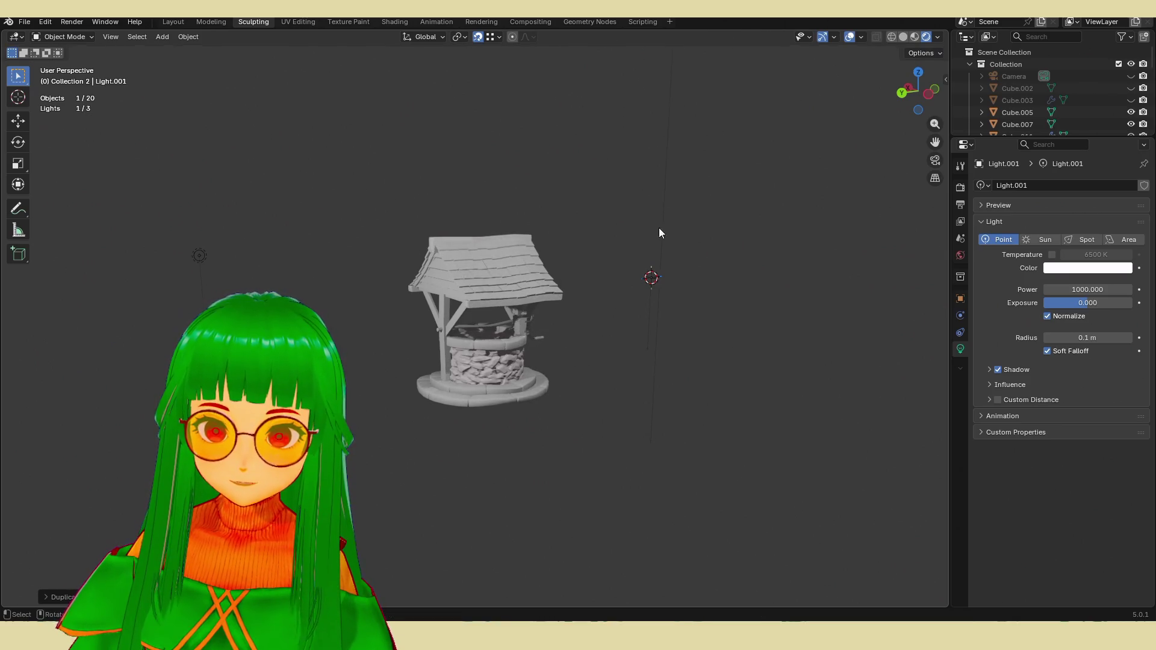
scroll(642, 244, "down", 3)
key("g")
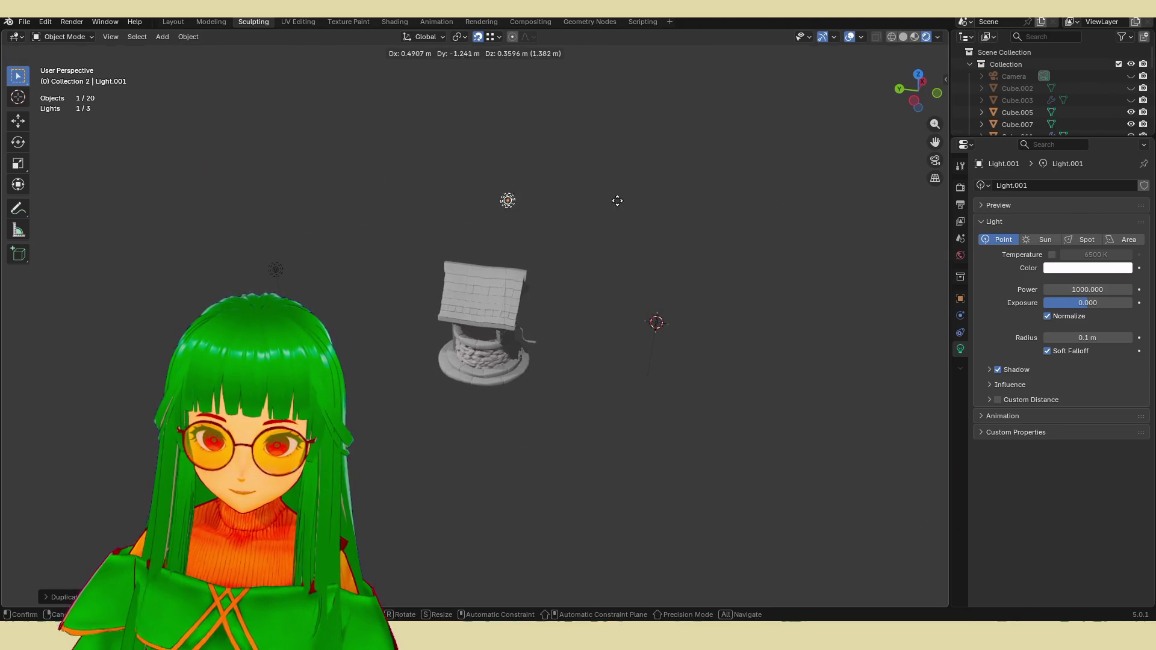
left_click(704, 61)
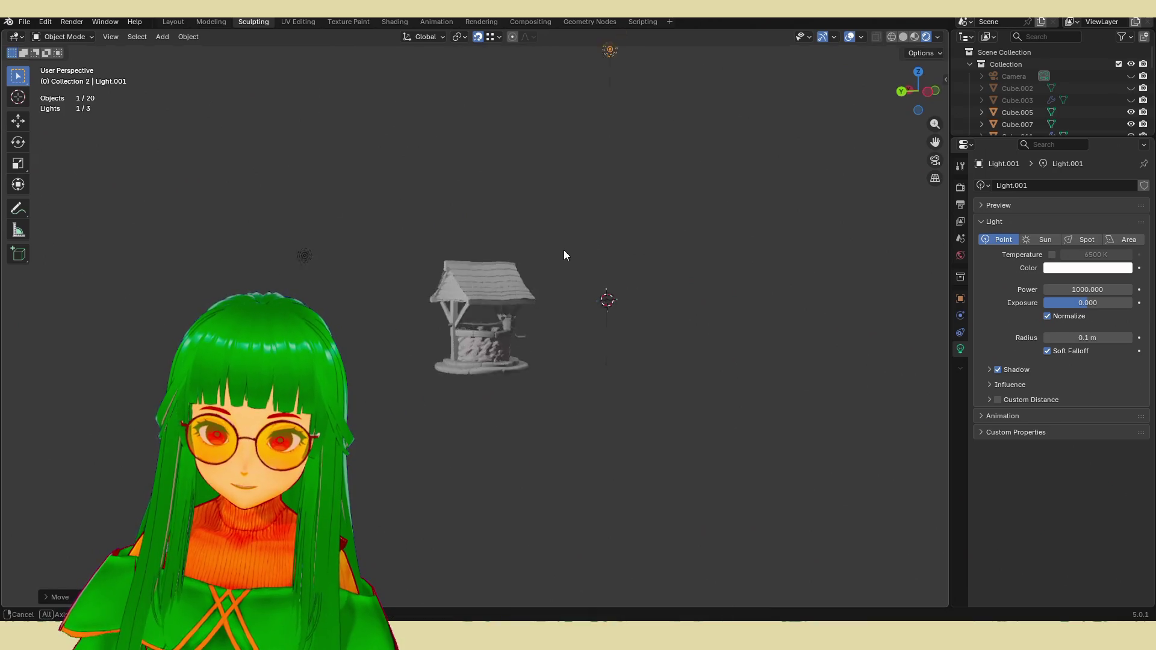
scroll(563, 251, "up", 5)
key("g")
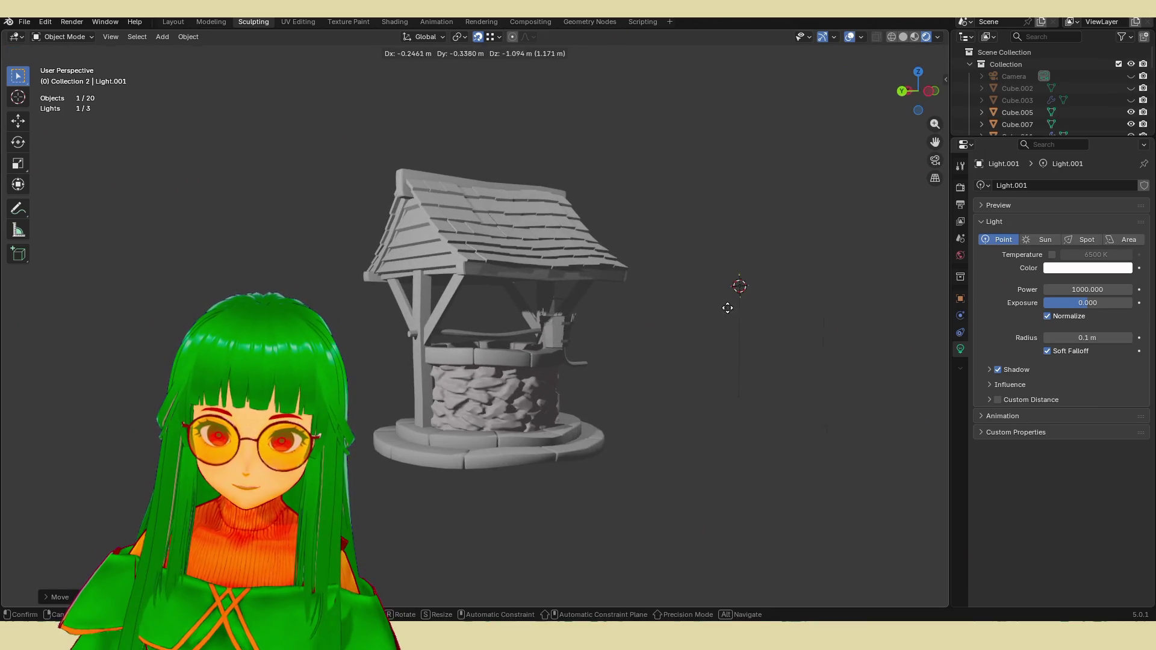
key("ctrl")
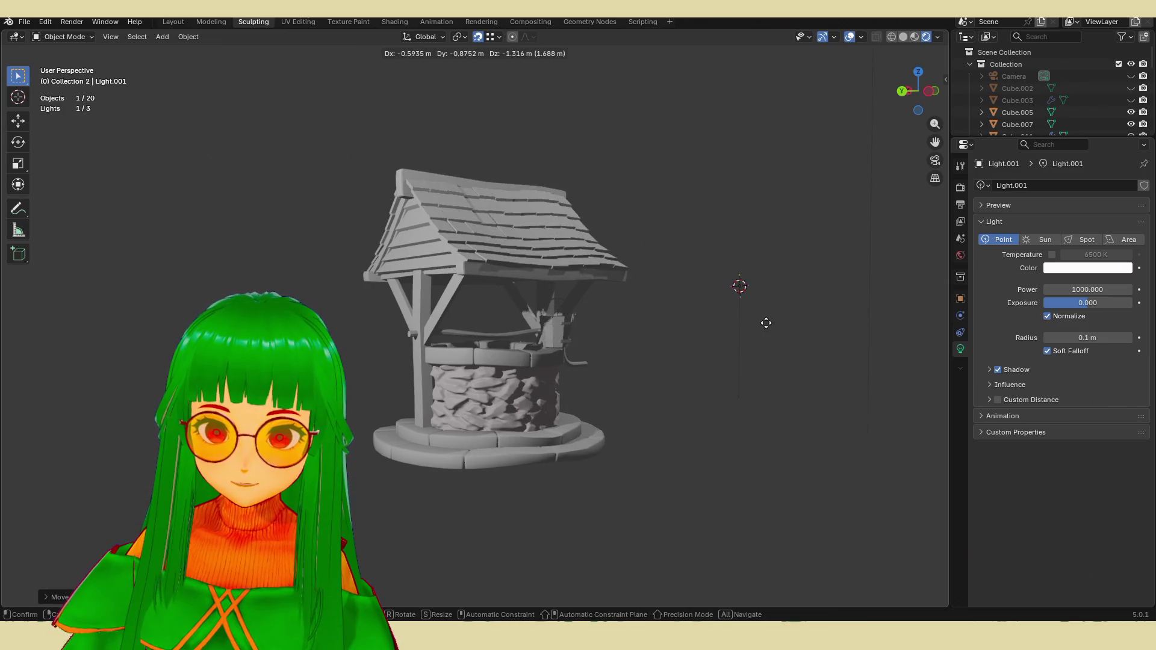
left_click(765, 324)
scroll(612, 341, "down", 4)
Step: Move the original light up-left of the well and enable its 6500 K colour temperature
left_click(258, 239)
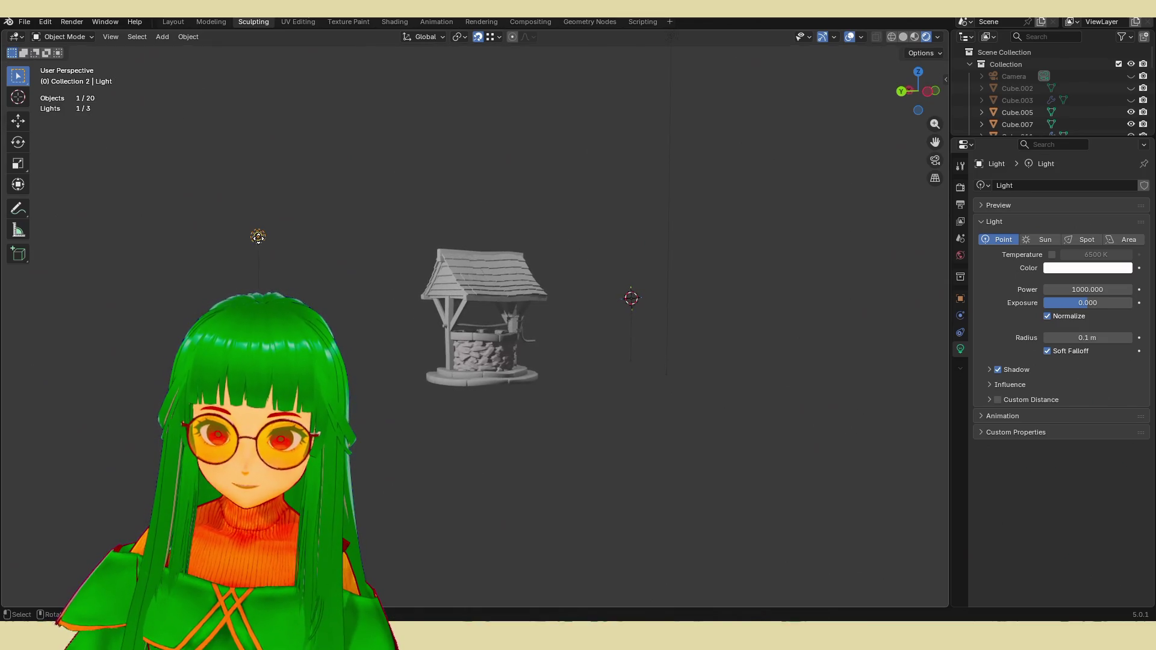
key("g")
left_click(187, 175)
left_click(1052, 255)
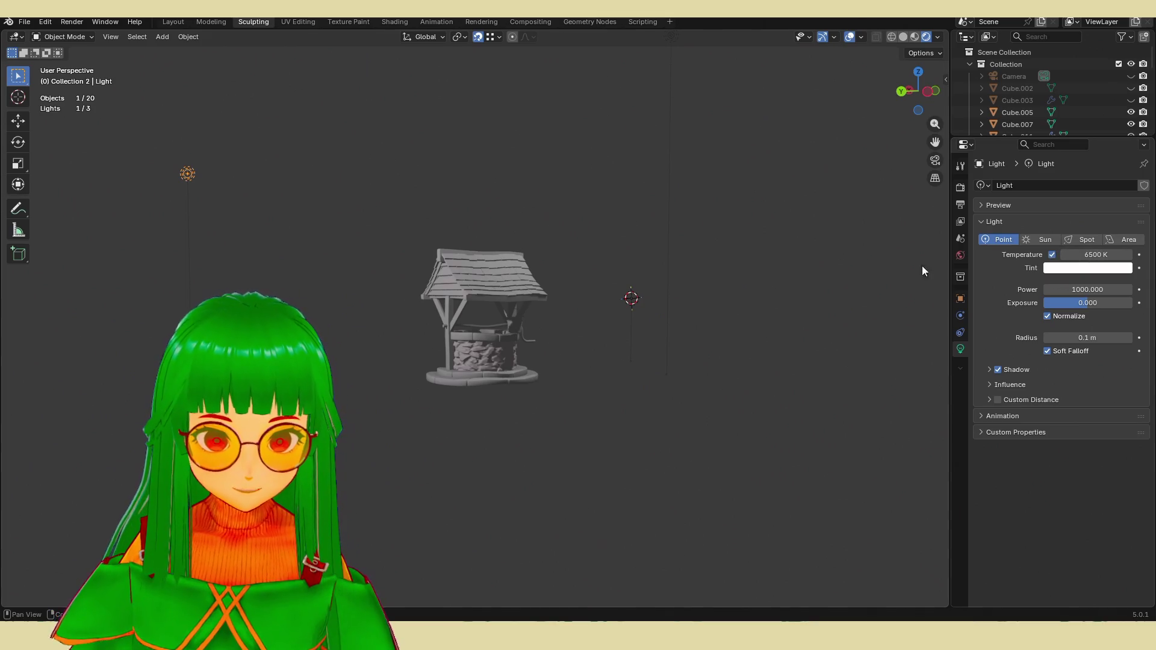
scroll(667, 280, "up", 3)
left_click_drag(1078, 255, 1102, 256)
left_click(960, 255)
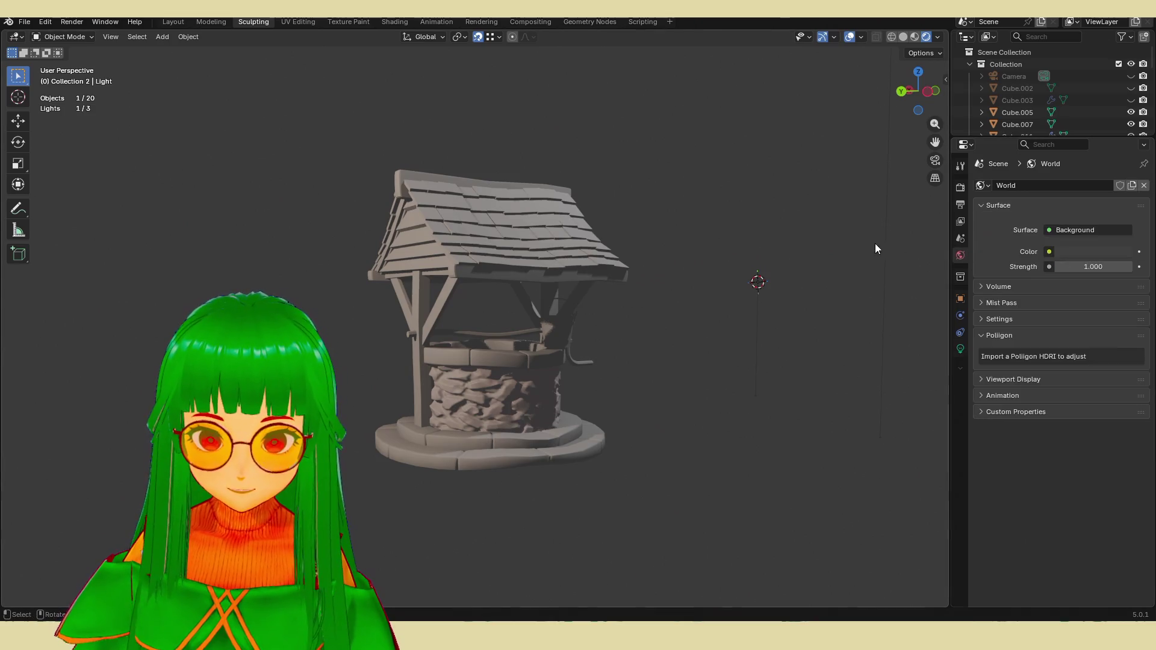
scroll(795, 204, "down", 8)
left_click(564, 192)
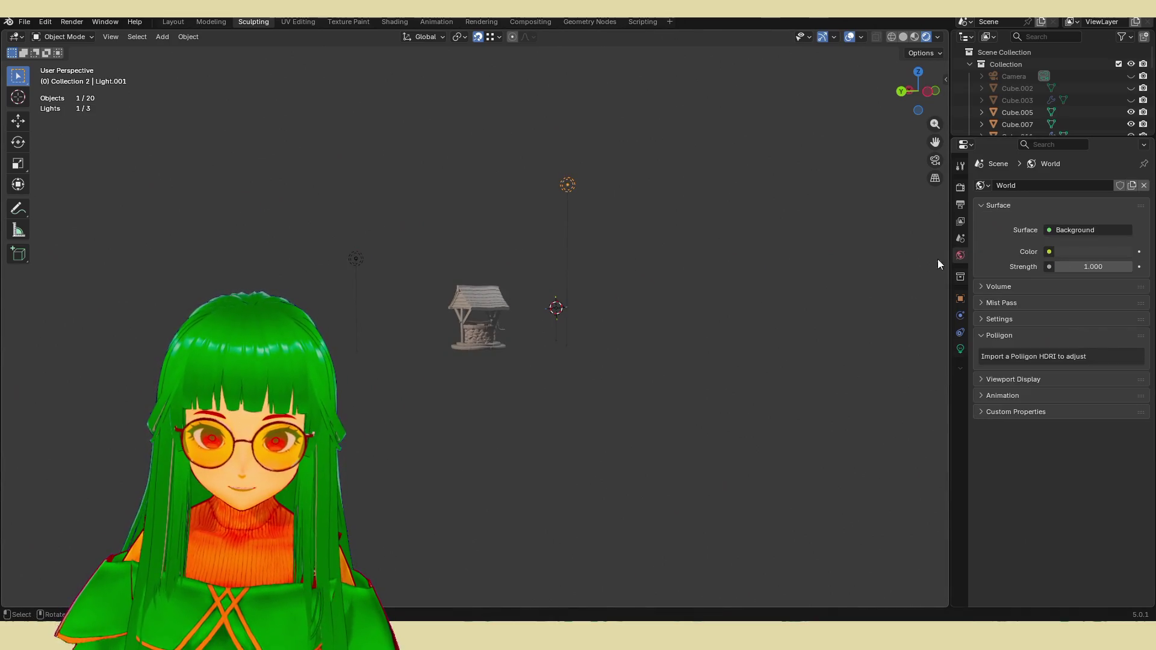
scroll(566, 279, "up", 3)
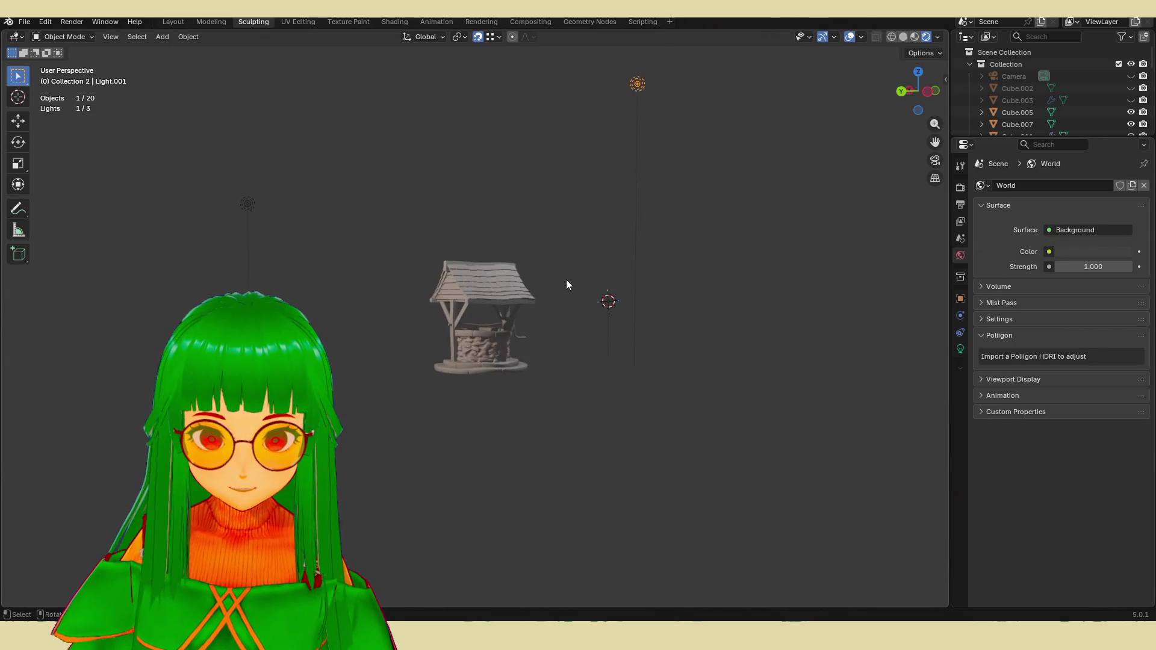
left_click(960, 349)
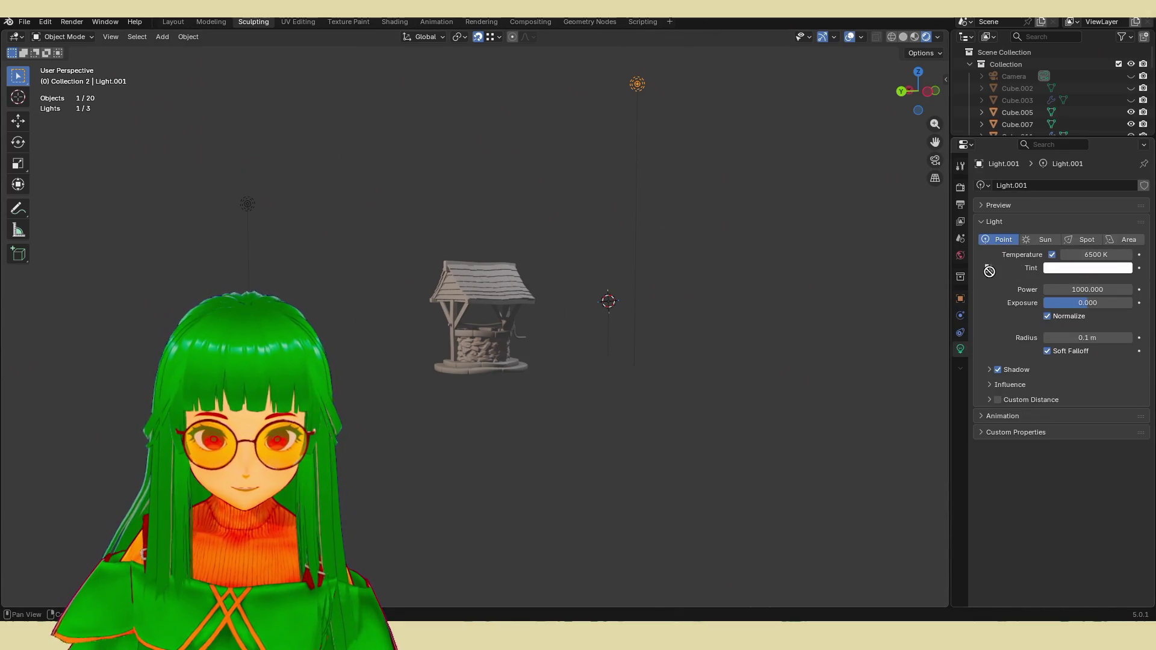
left_click_drag(1093, 254, 1048, 255)
left_click(295, 168)
scroll(319, 200, "down", 3)
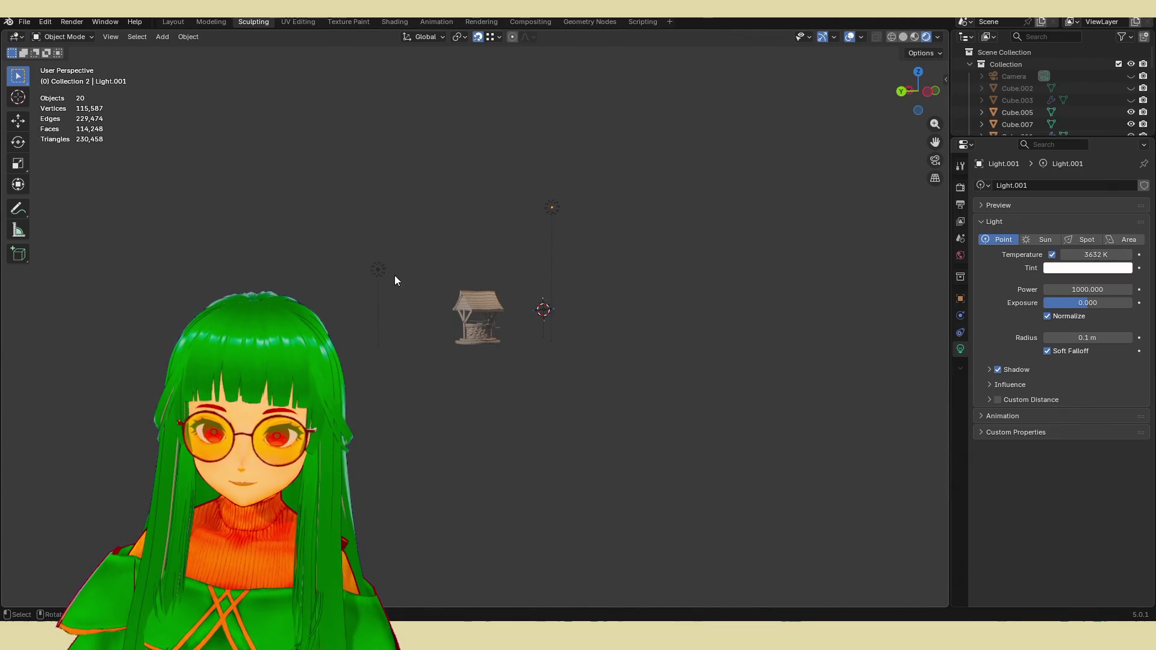
left_click(378, 269)
scroll(515, 307, "up", 8)
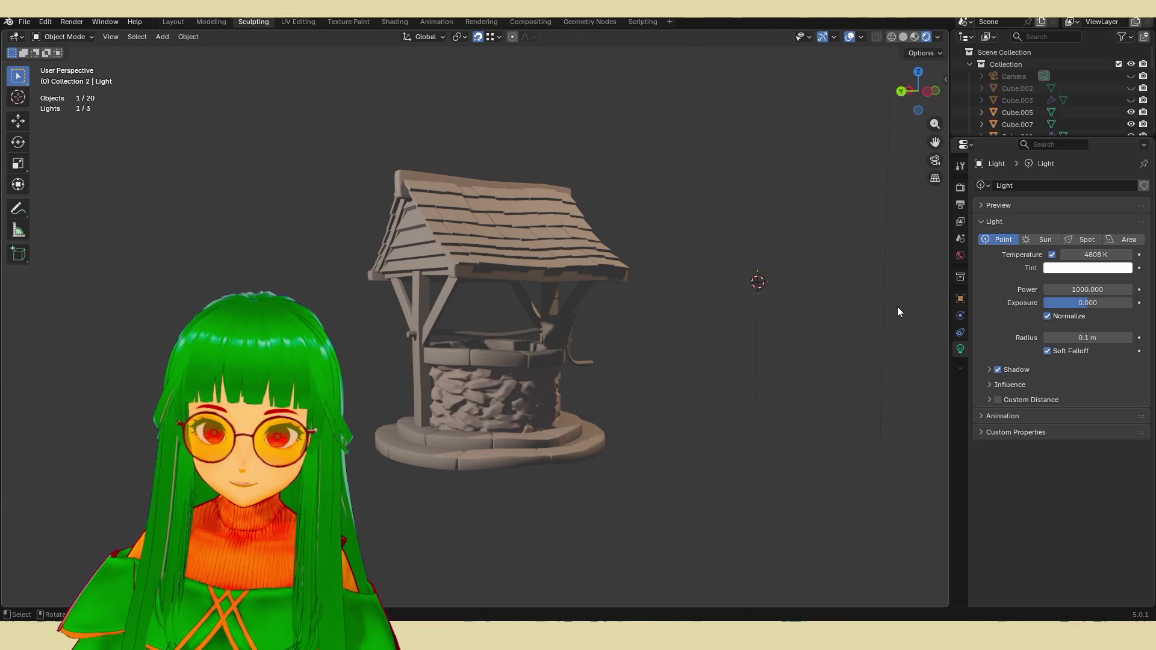
mouse_move(1093, 255)
left_mouse_down()
mouse_move(1070, 255)
mouse_move(1102, 255)
left_mouse_up()
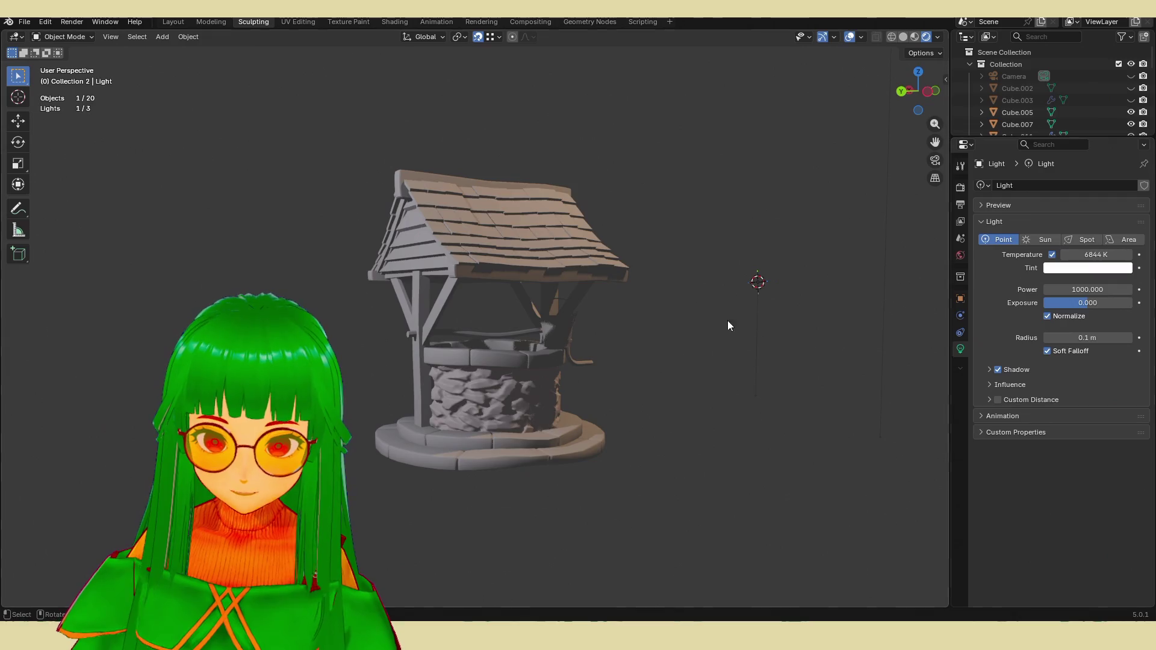
mouse_move(653, 335)
middle_mouse_down()
mouse_move(675, 331)
mouse_move(658, 346)
middle_mouse_up()
scroll(666, 341, "down", 6)
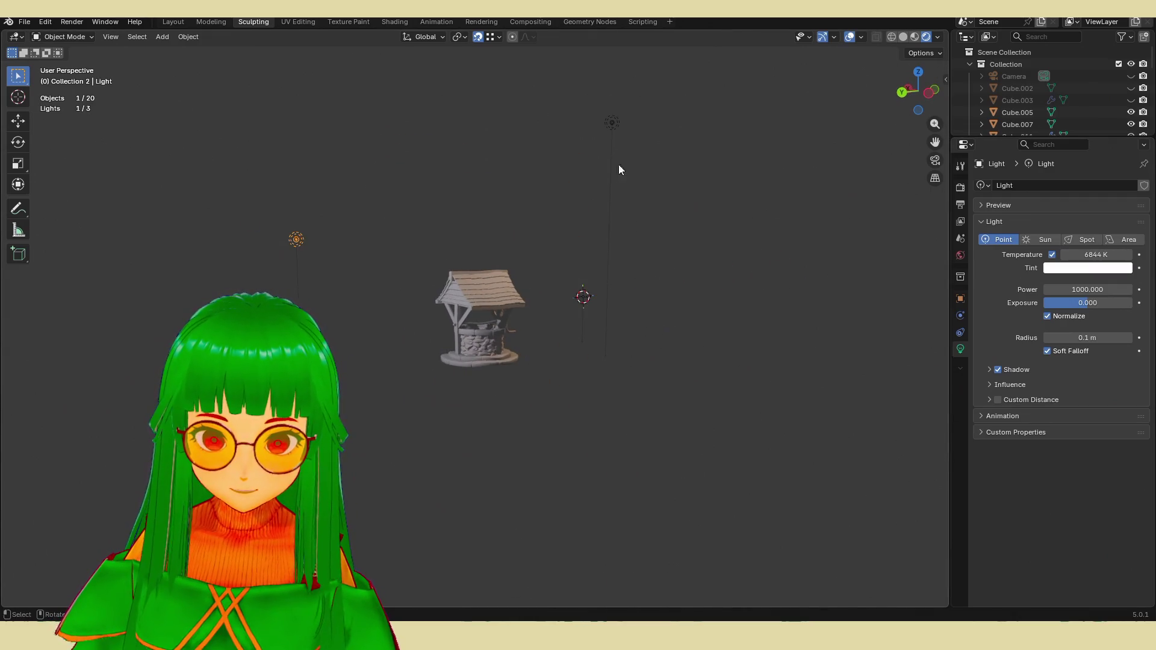
mouse_move(296, 239)
left_mouse_down()
mouse_move(423, 246)
mouse_move(425, 172)
mouse_move(360, 203)
left_mouse_up()
middle_click_drag(360, 203, 386, 212)
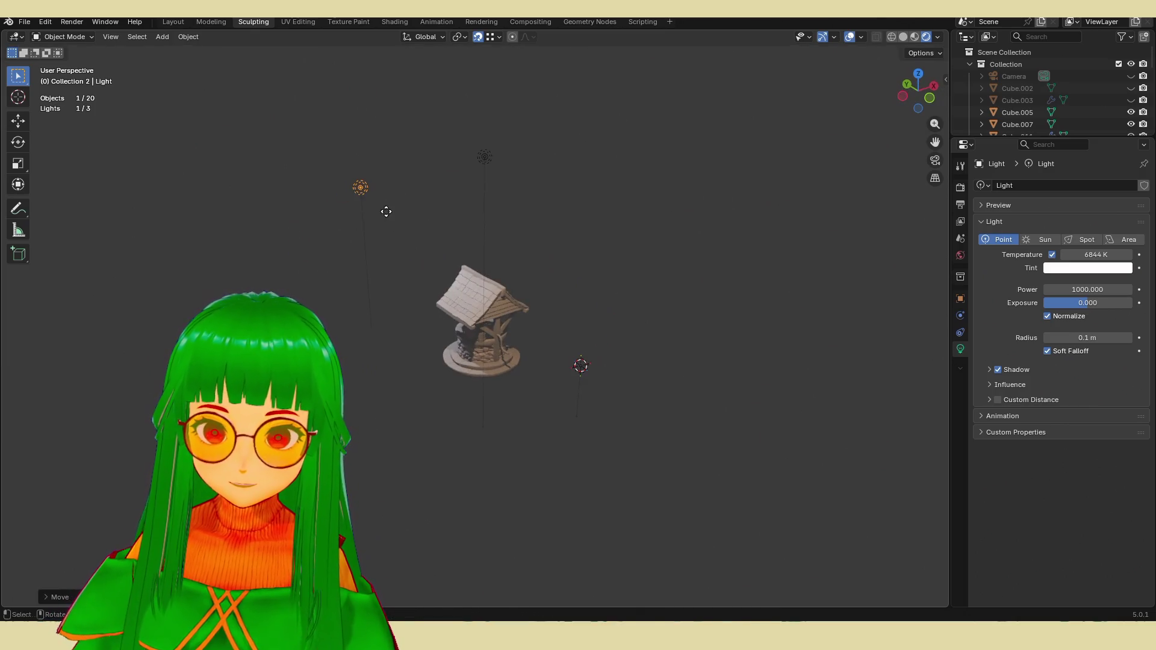
left_click_drag(386, 212, 265, 225)
left_click(488, 156)
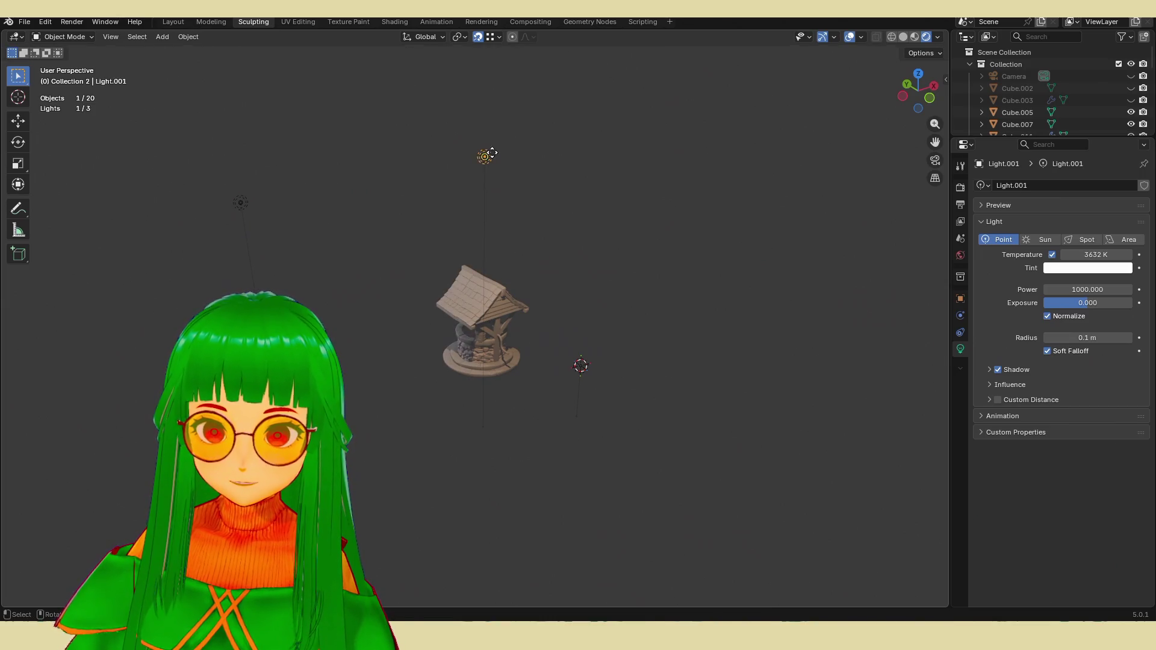
mouse_move(493, 153)
left_mouse_down()
mouse_move(559, 97)
mouse_move(531, 107)
mouse_move(492, 95)
left_mouse_up()
mouse_move(432, 256)
middle_mouse_down()
mouse_move(497, 229)
mouse_move(476, 301)
middle_mouse_up()
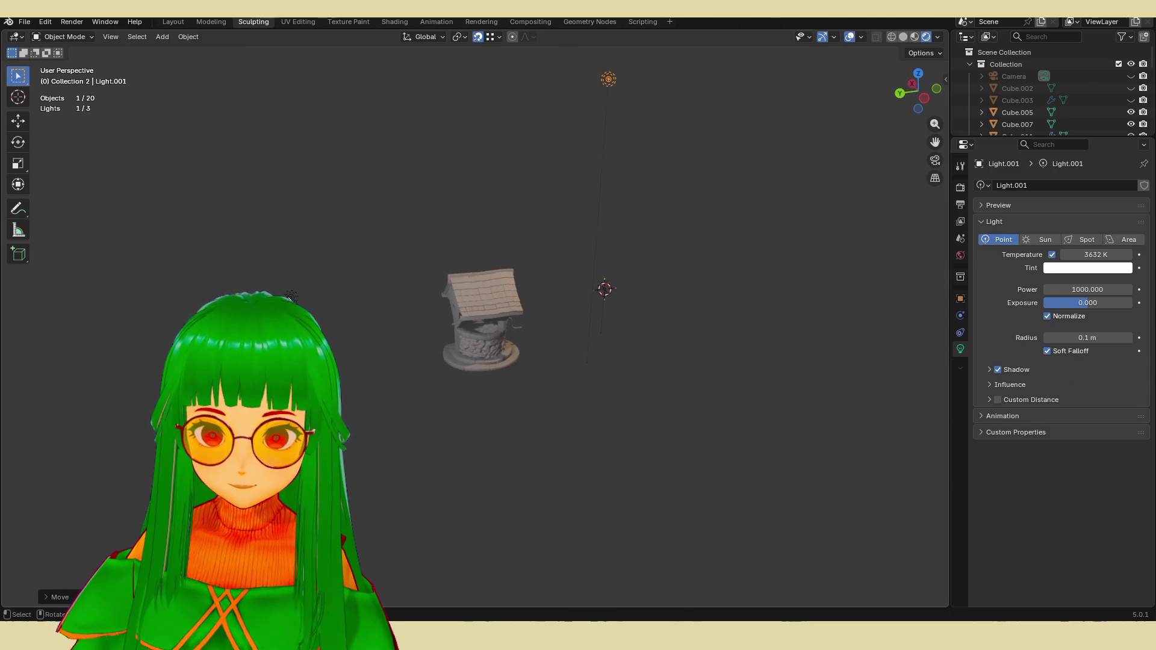
left_click_drag(291, 297, 346, 299)
scroll(473, 358, "up", 7)
mouse_move(473, 358)
middle_mouse_down()
mouse_move(514, 320)
mouse_move(496, 334)
mouse_move(526, 328)
middle_mouse_up()
scroll(501, 337, "down", 3)
scroll(542, 307, "down", 3)
scroll(554, 313, "up", 4)
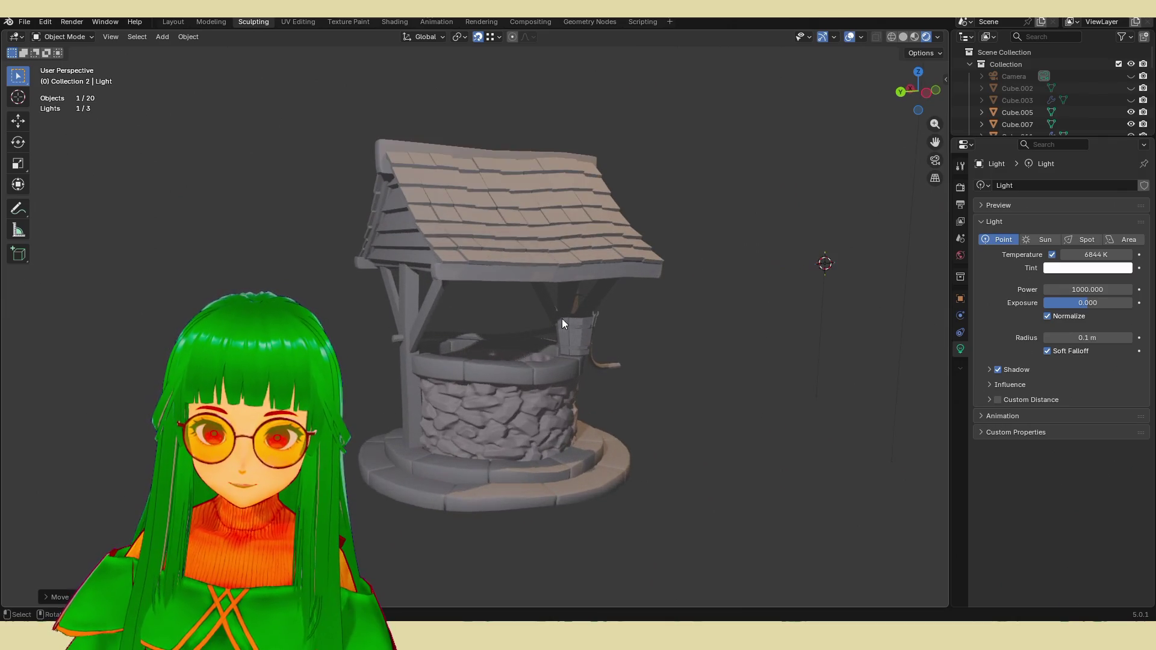
left_click(584, 298)
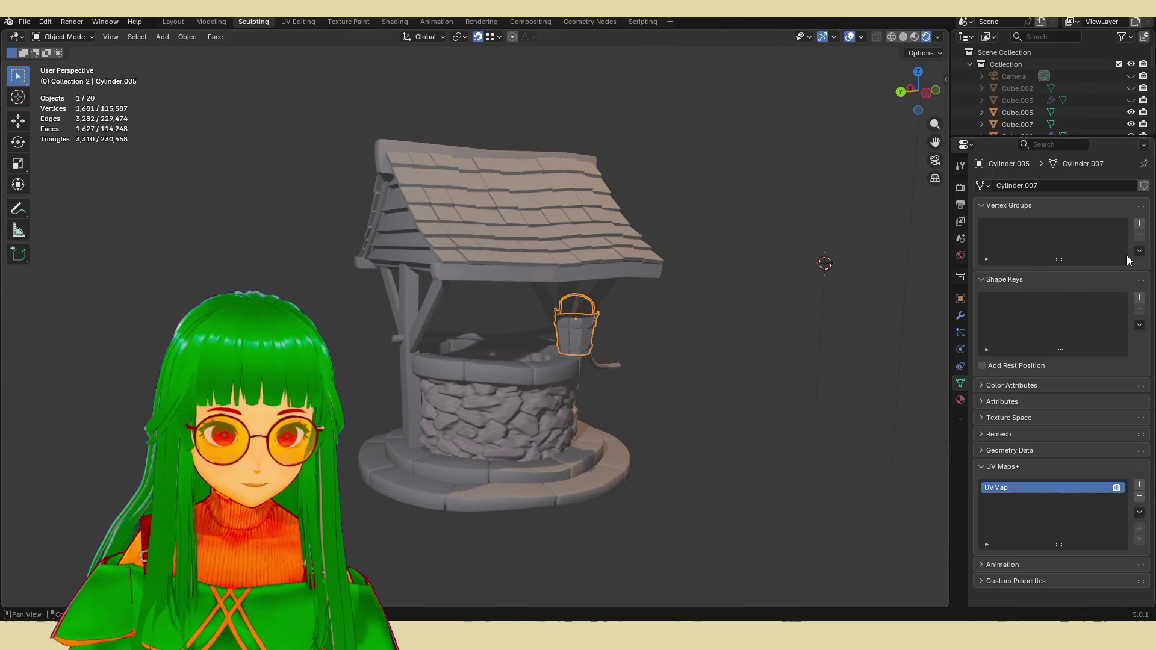
Step: Create a new material, Material.002, for the bucket
left_click(960, 402)
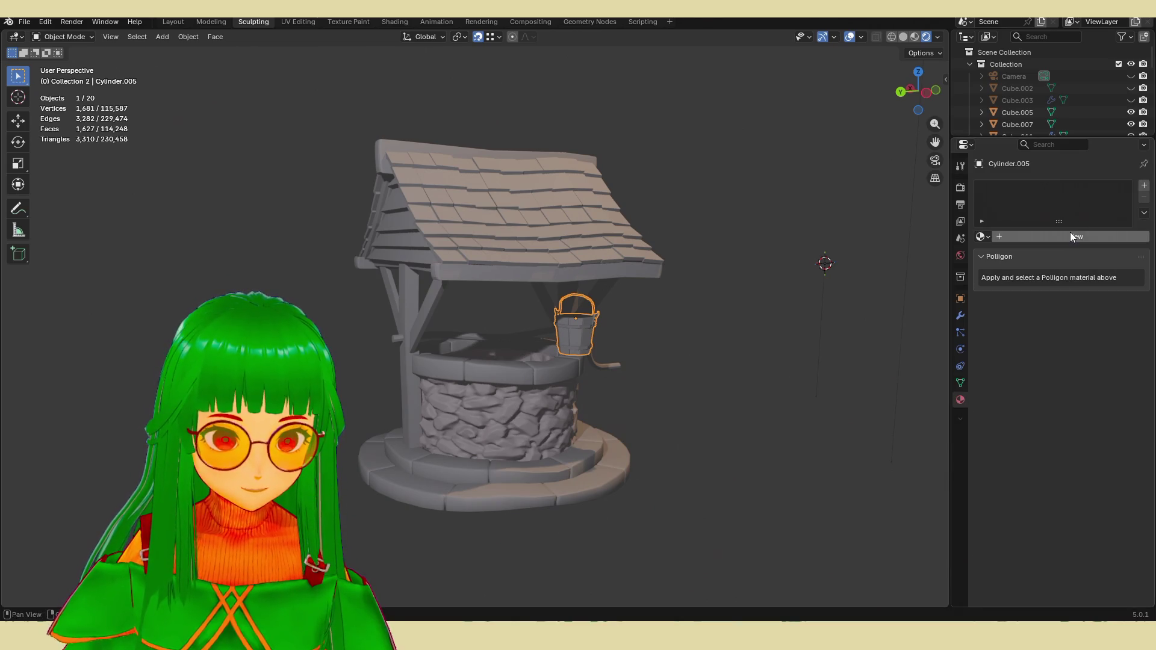
left_click(1071, 234)
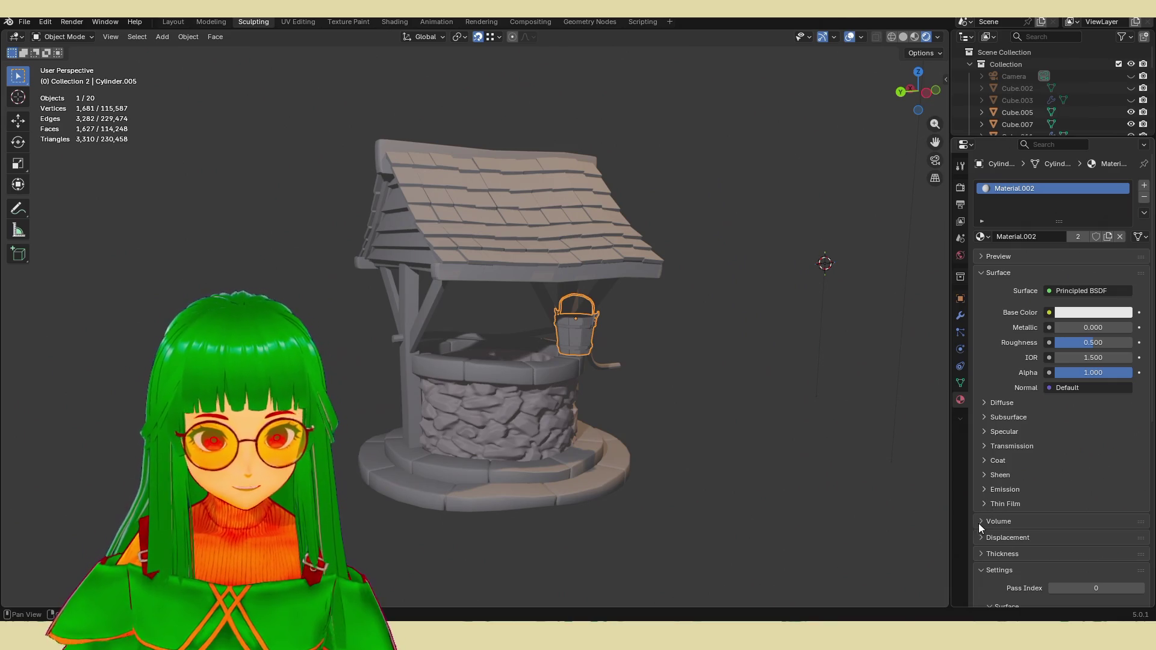
left_click(985, 399)
left_click(987, 402)
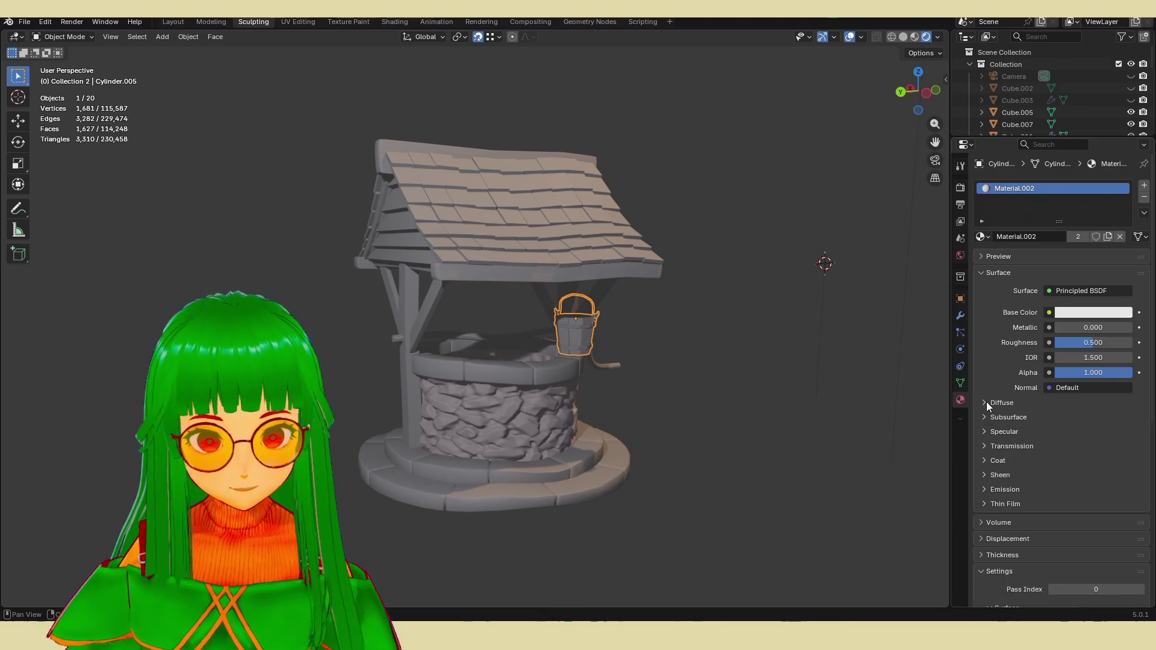
Step: Expand Subsurface and set its Weight to 1.000
left_click(985, 417)
left_click(985, 418)
left_click(989, 431)
left_click(989, 418)
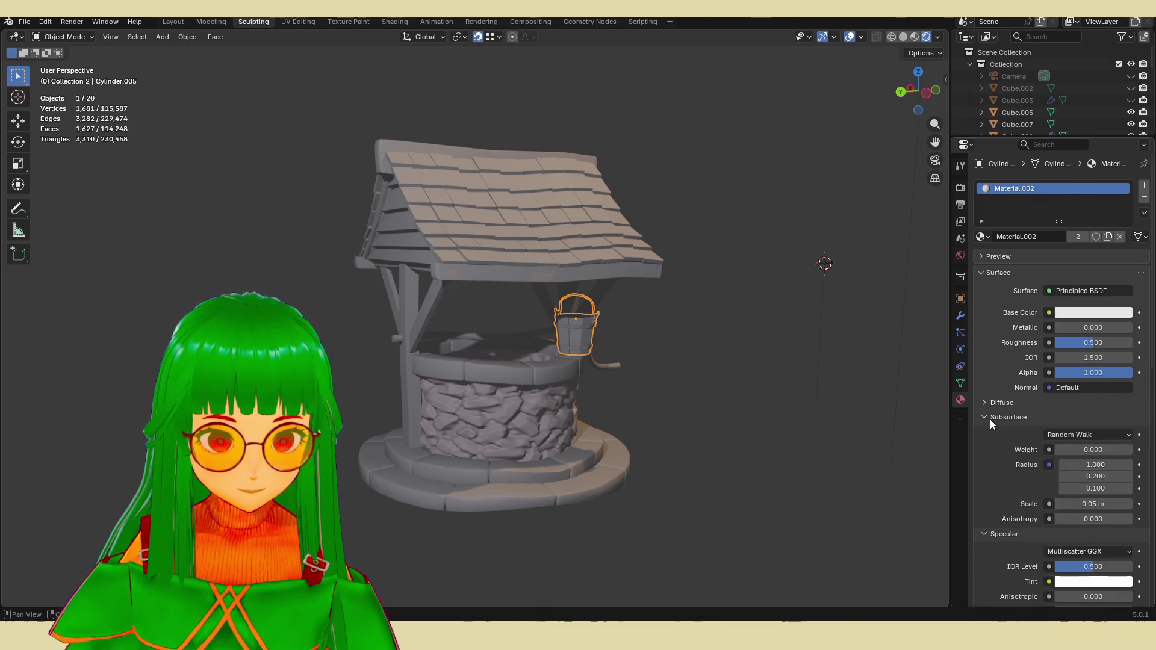
scroll(1064, 506, "down", 1)
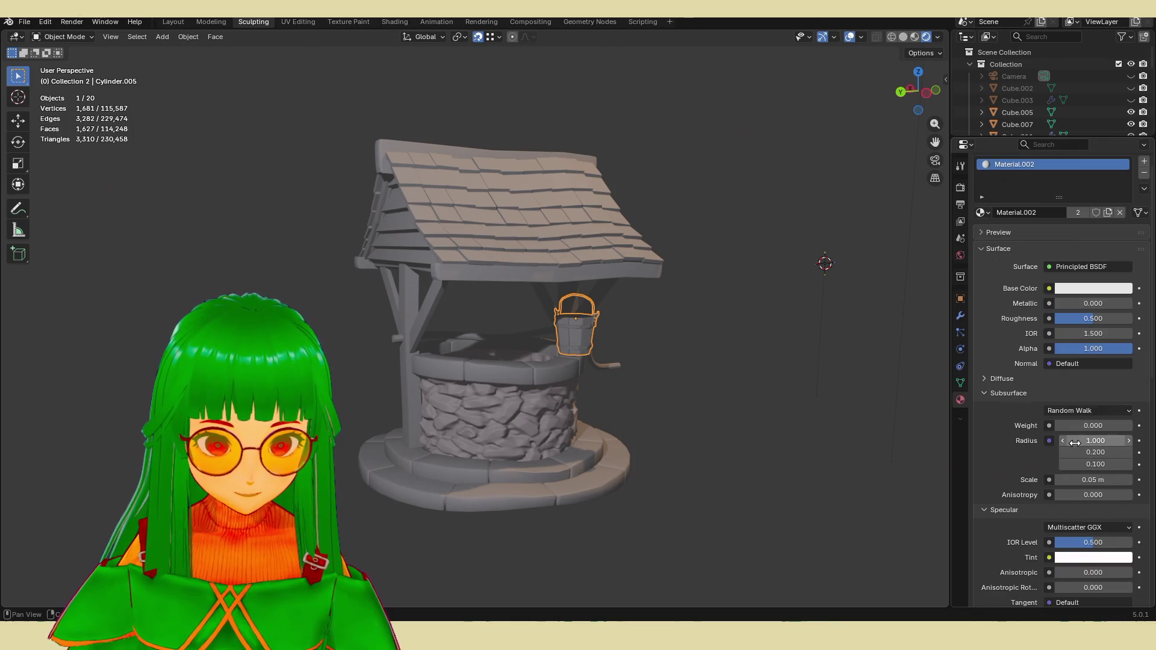
left_click_drag(1072, 427, 1132, 427)
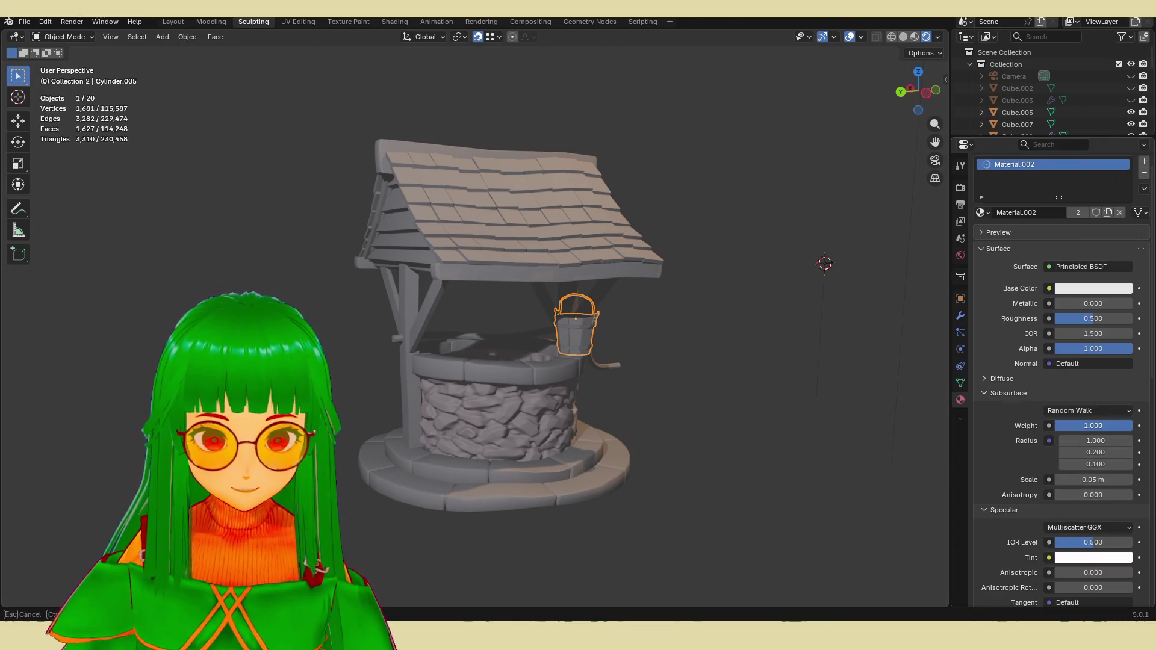
Step: Lower the bucket material's Roughness to 0.000, leaving Metallic at 0
left_click(824, 411)
scroll(722, 371, "up", 2)
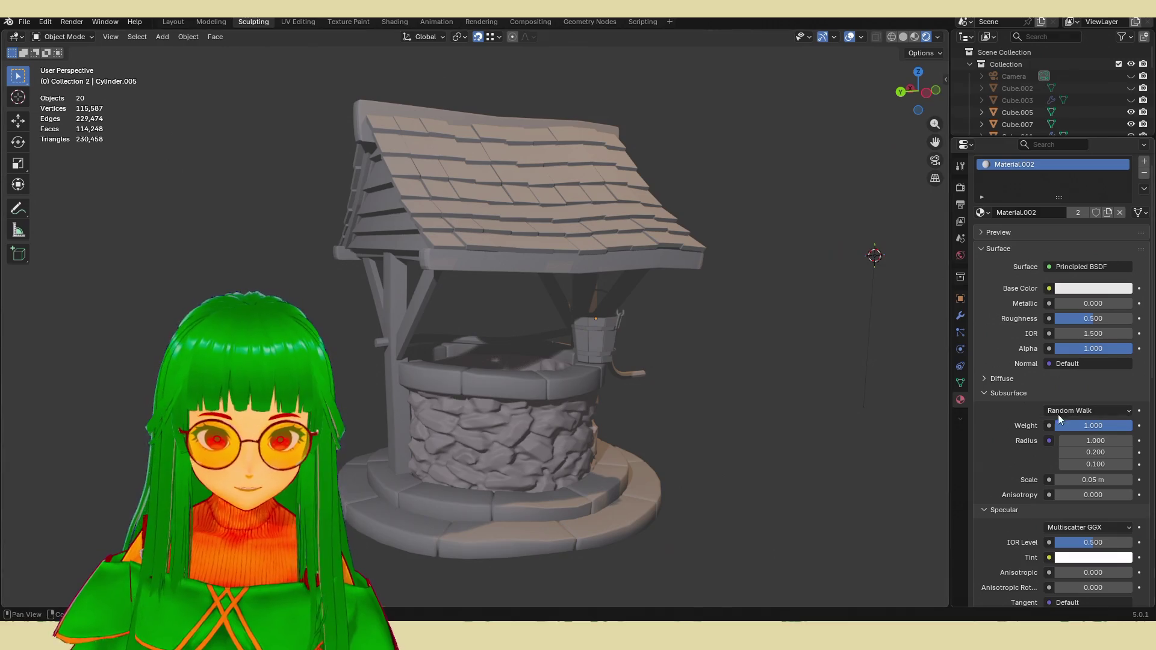
mouse_move(1060, 303)
left_mouse_down()
mouse_move(1126, 304)
mouse_move(1055, 304)
left_mouse_up()
scroll(783, 322, "down", 7)
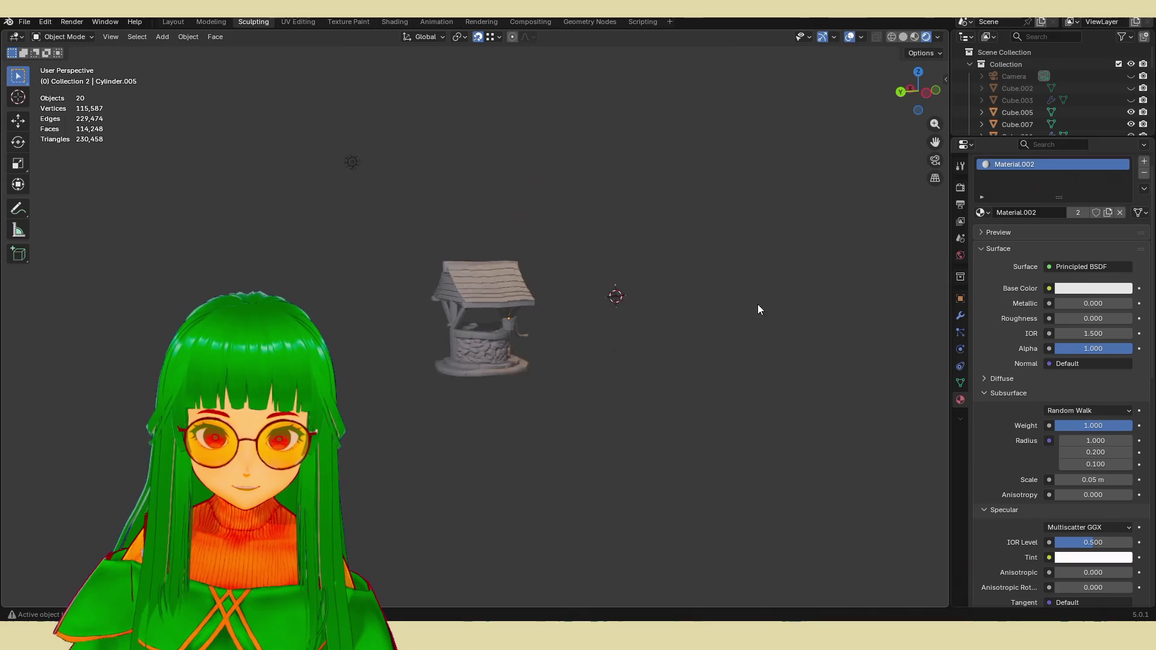
mouse_move(600, 232)
middle_mouse_down()
mouse_move(624, 170)
mouse_move(619, 209)
middle_mouse_up()
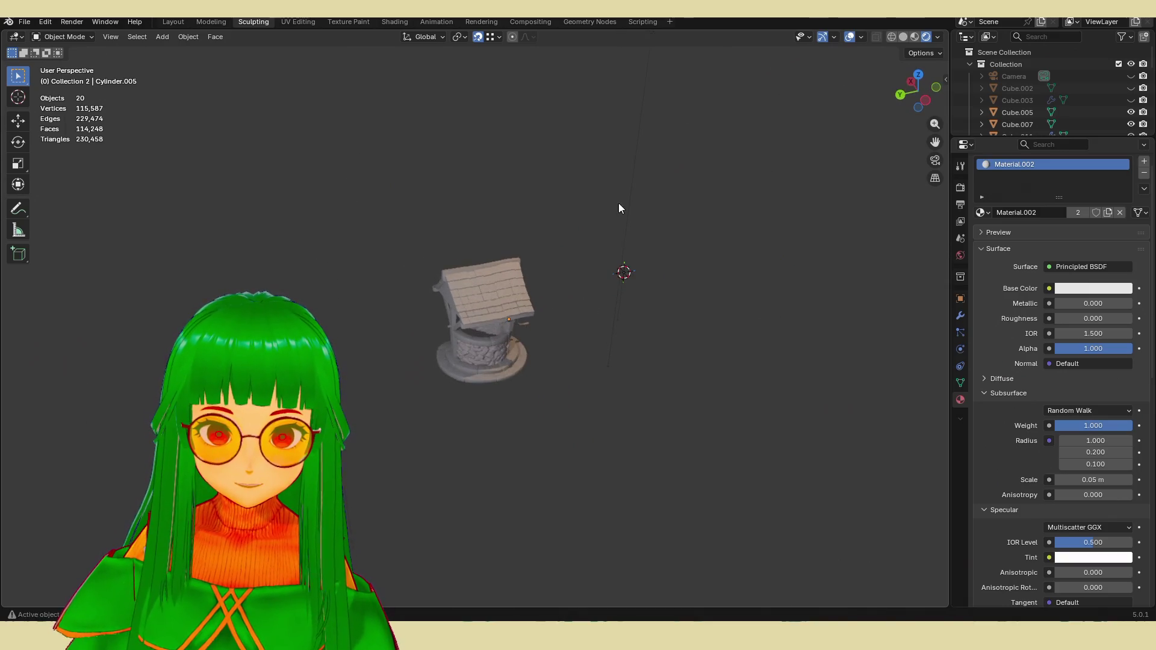
Step: Duplicate the scene light and move the copy, Light.002, into the well
left_click(625, 272)
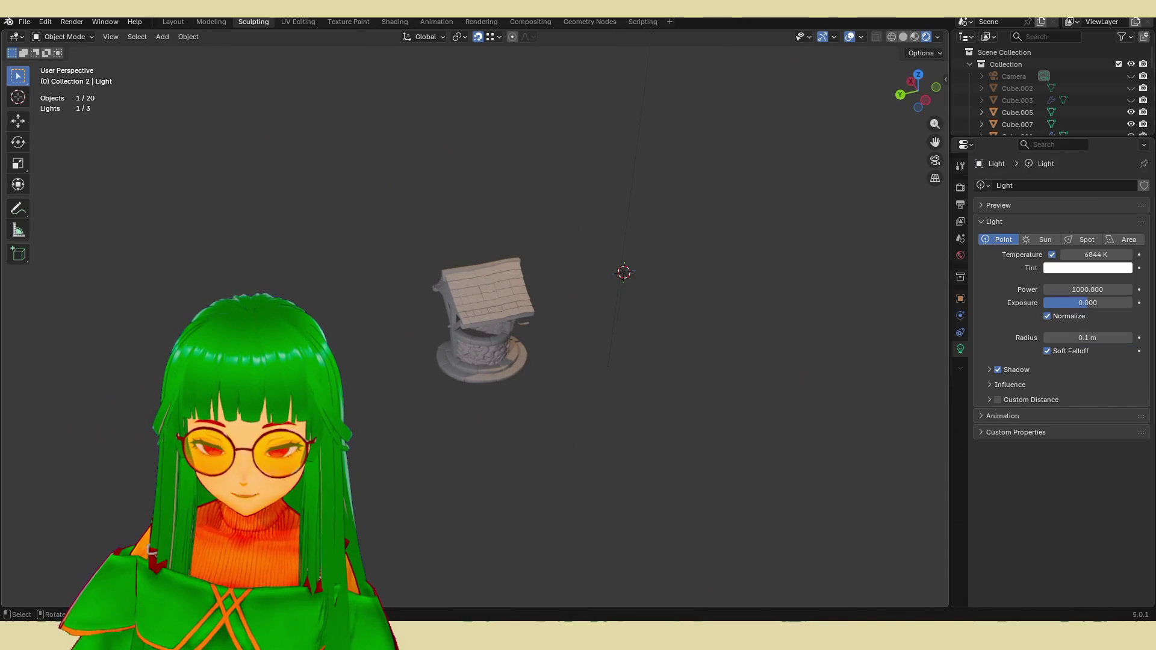
key("shift+d")
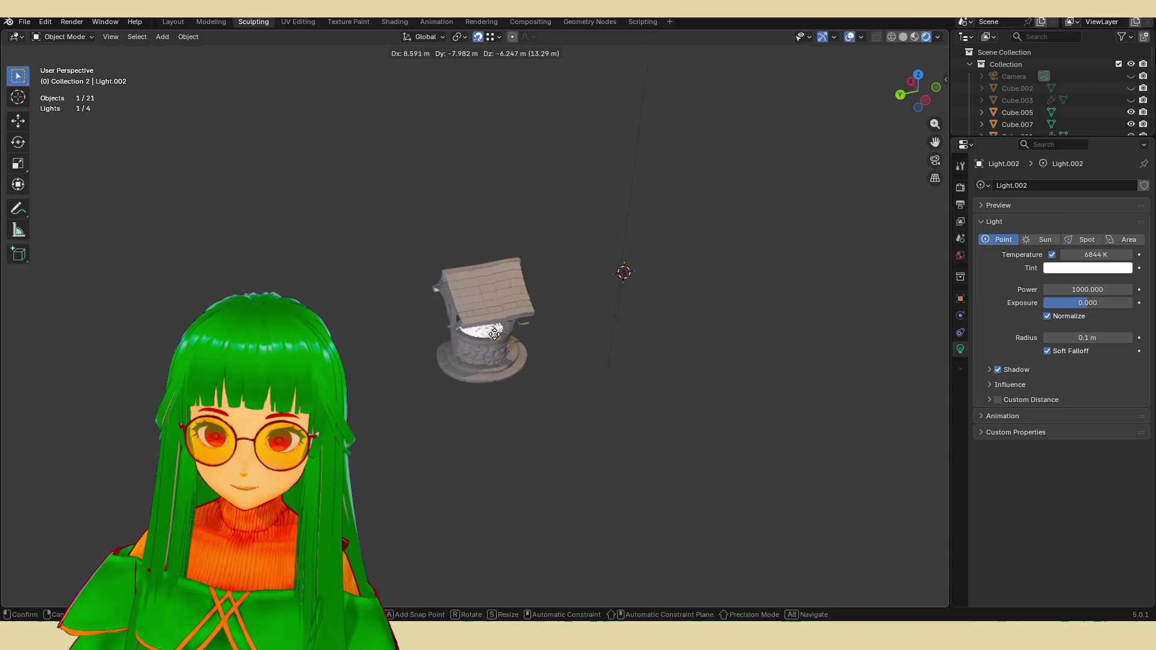
left_click(489, 333)
scroll(496, 356, "up", 8)
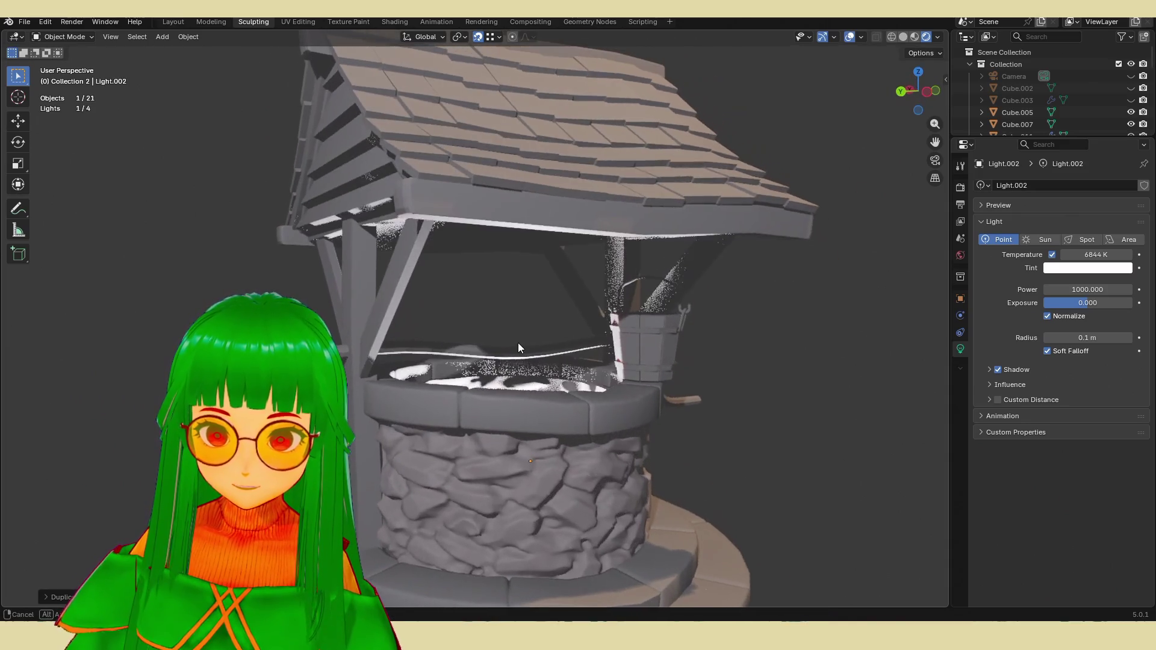
key("g")
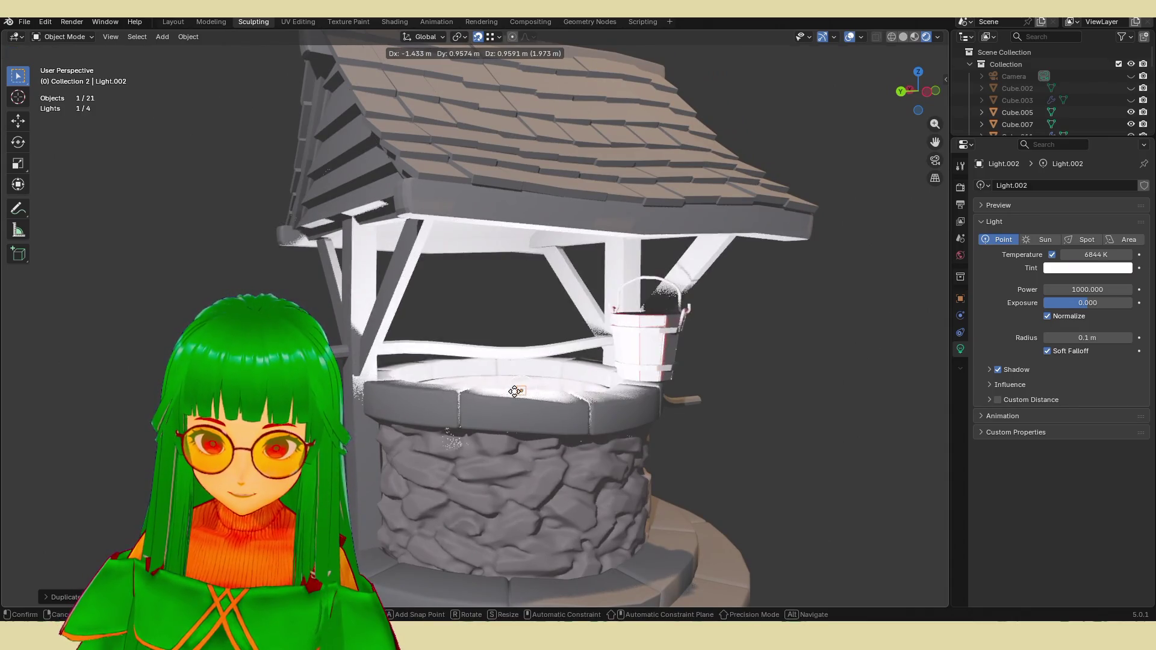
left_click(516, 379)
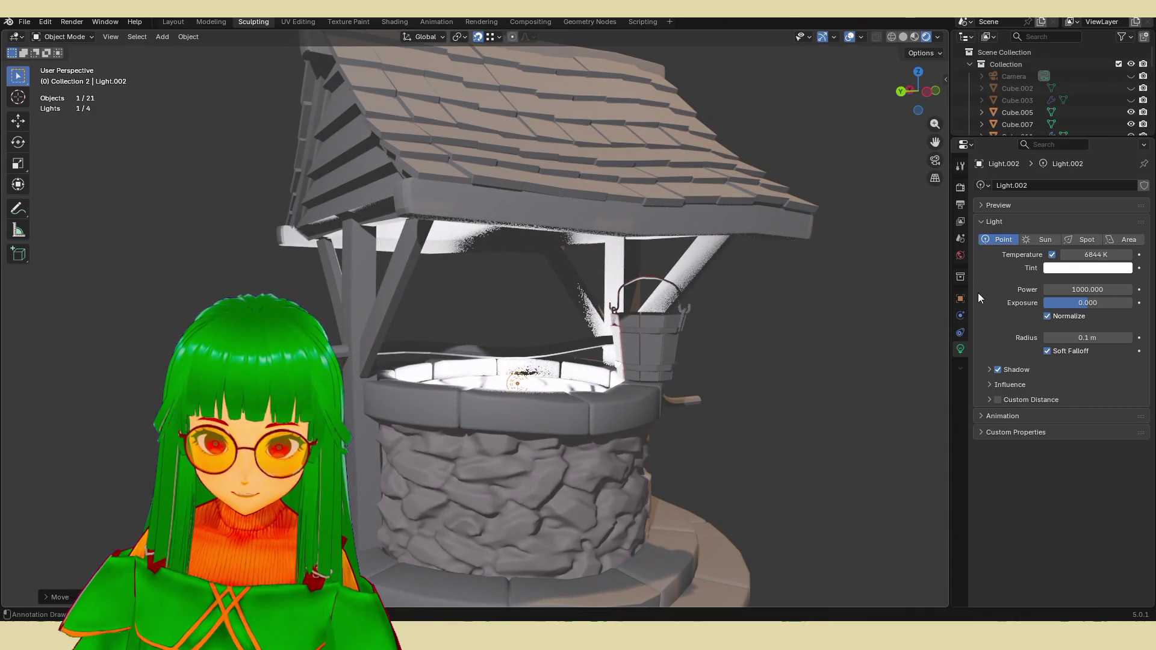
Step: Set Light.002's exposure to -4.267 and tint it red
left_click_drag(1088, 302, 618, 364)
left_click(1088, 268)
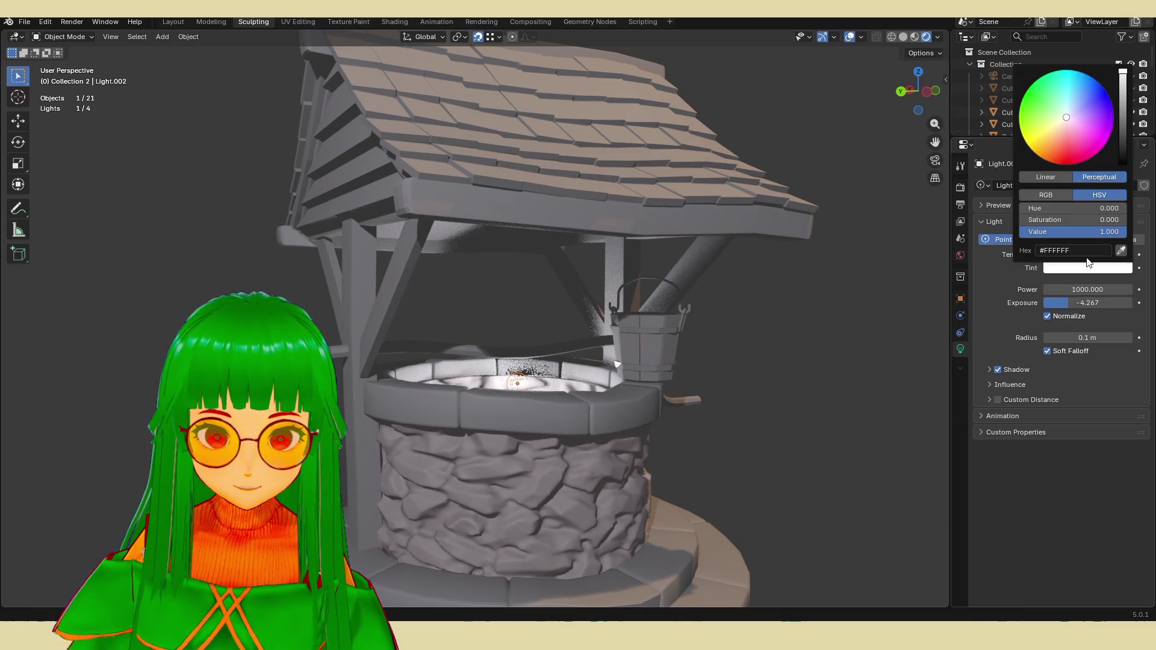
left_click(1036, 138)
left_click_drag(1036, 138, 1075, 160)
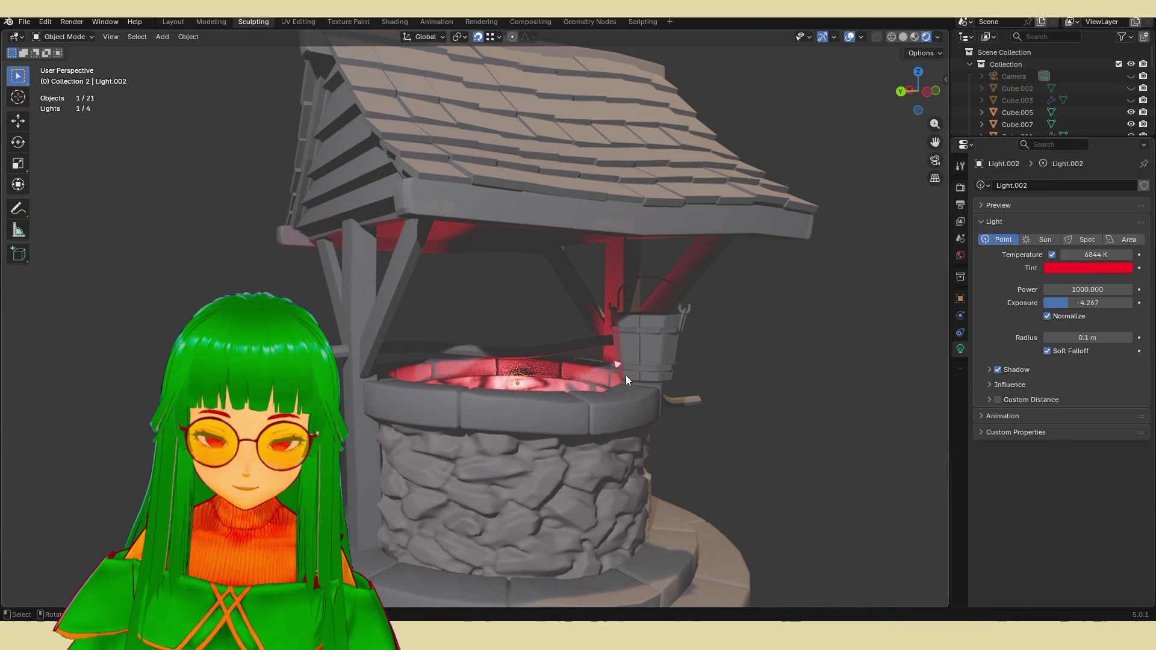
Step: Settle the red light deeper inside the well, checking the glow from several angles
key("g")
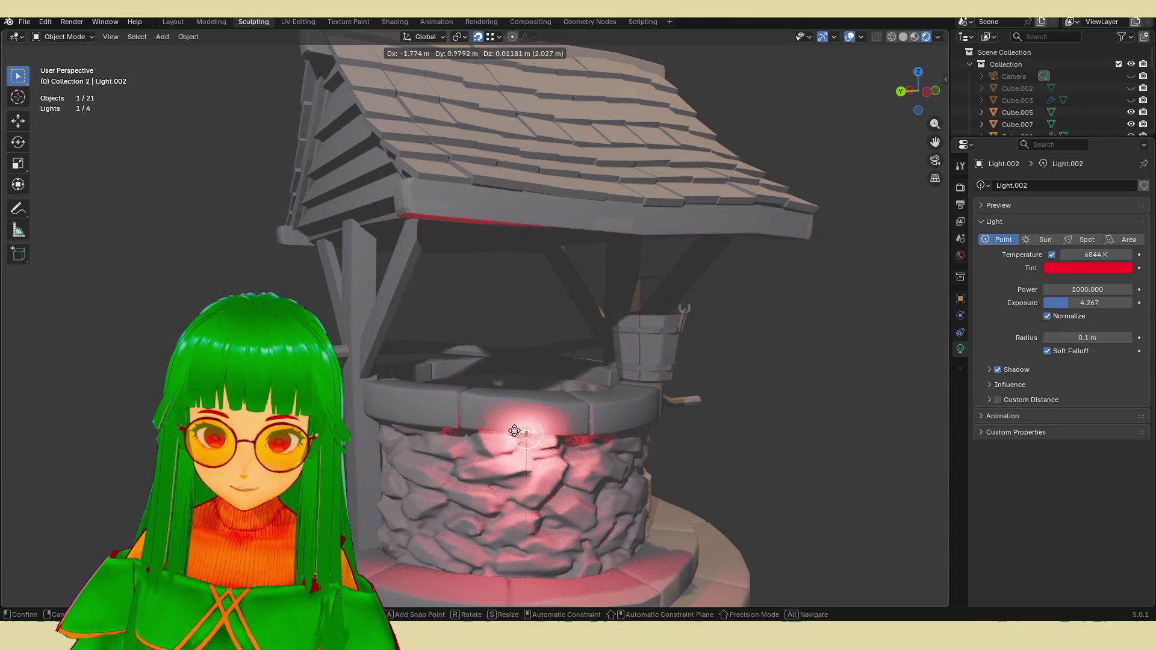
left_click(521, 464)
mouse_move(521, 464)
middle_mouse_down()
mouse_move(436, 464)
mouse_move(471, 435)
middle_mouse_up()
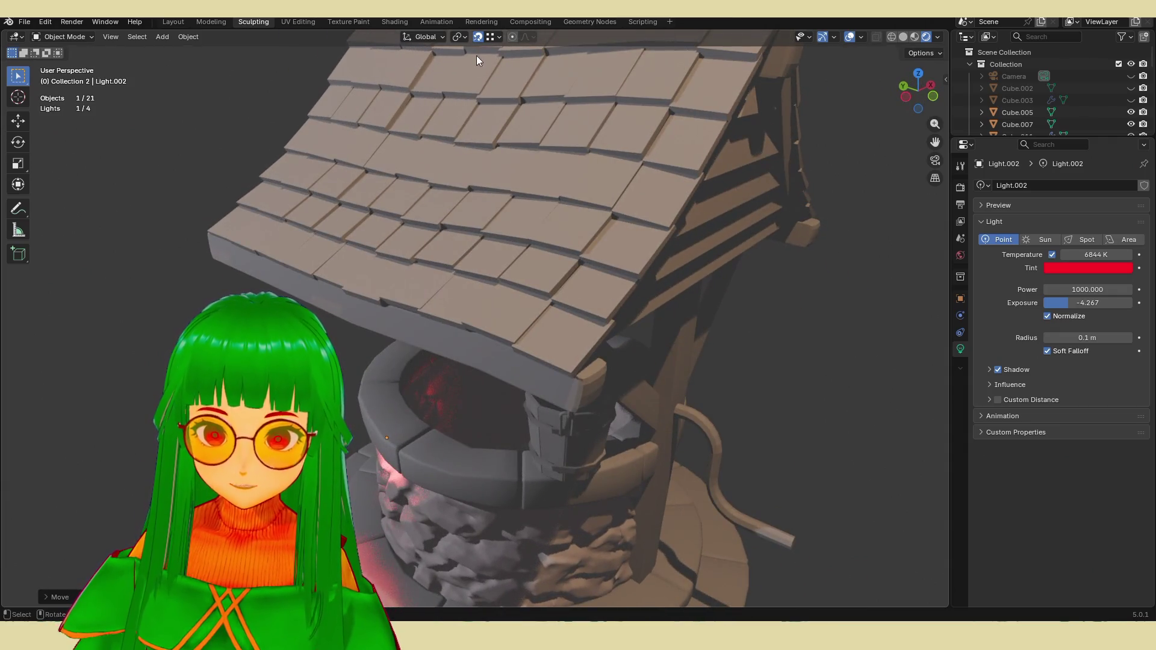
key("g")
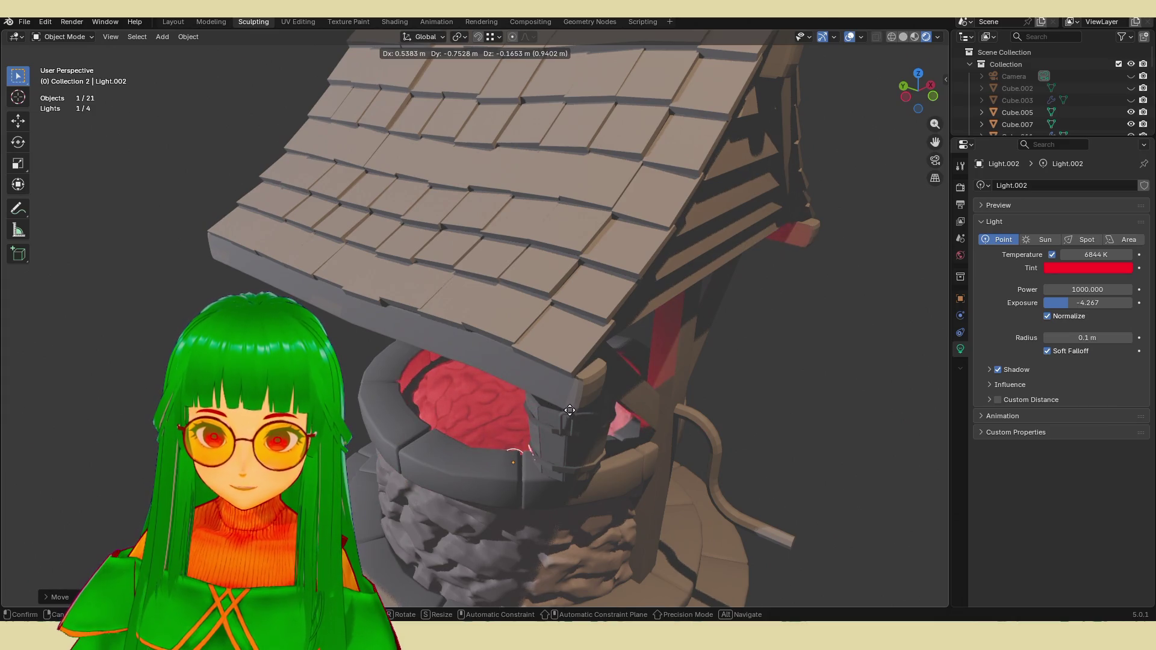
left_click(566, 409)
middle_click_drag(567, 410, 604, 395)
key("g")
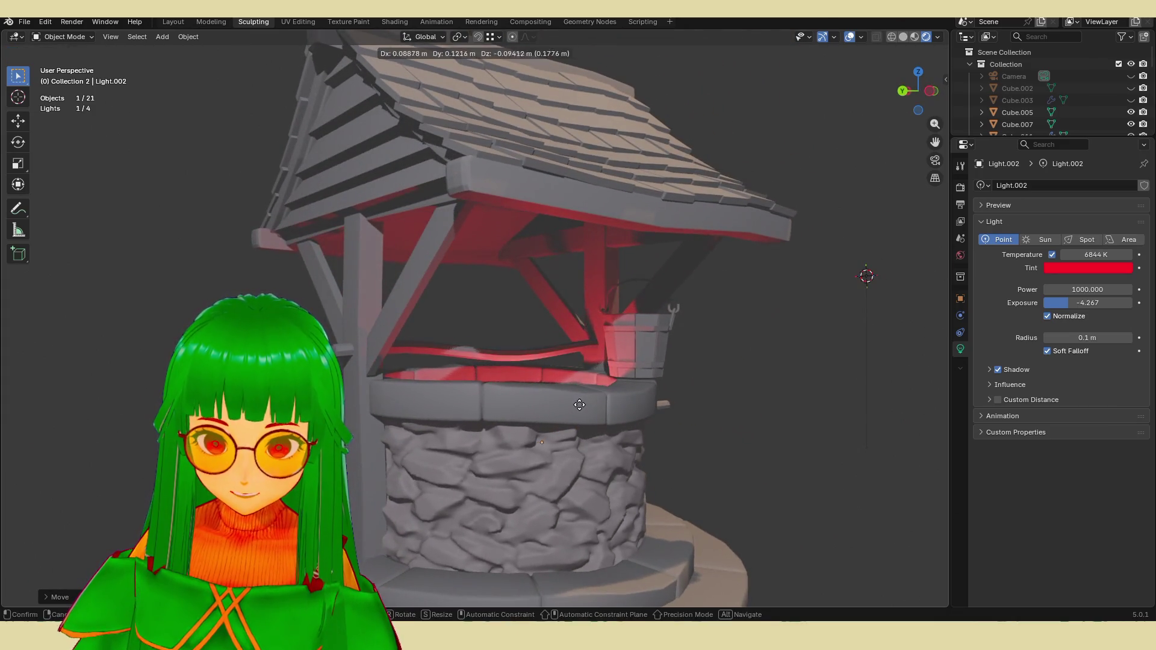
left_click(560, 418)
scroll(603, 411, "down", 3)
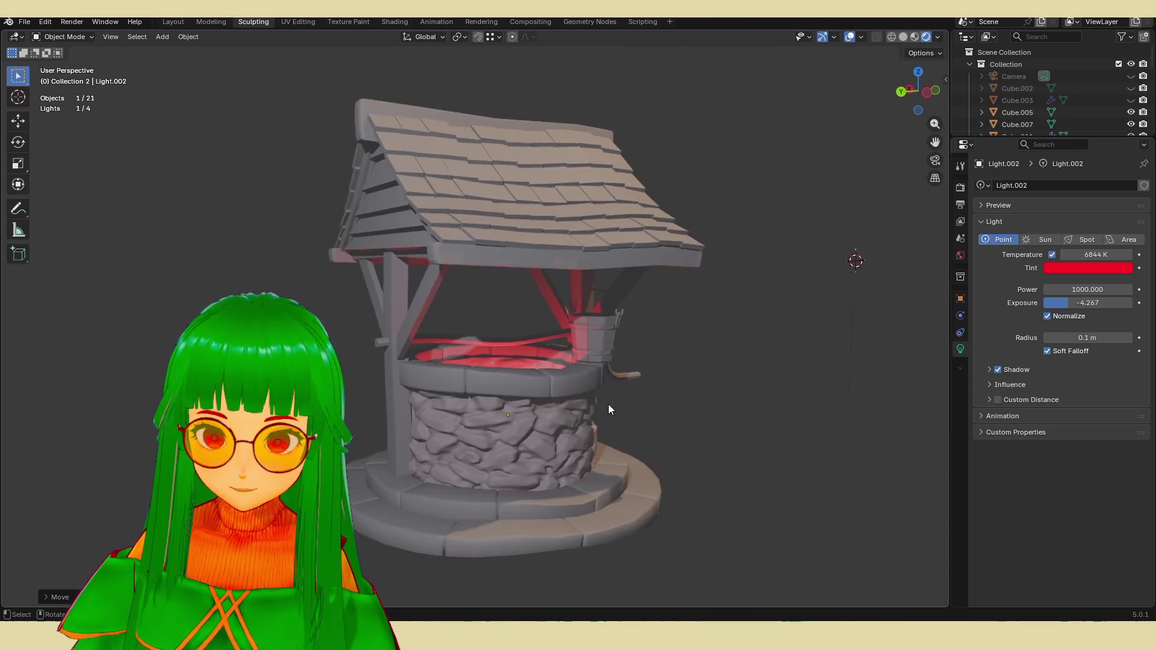
middle_click_drag(609, 403, 612, 407)
scroll(619, 377, "up", 2)
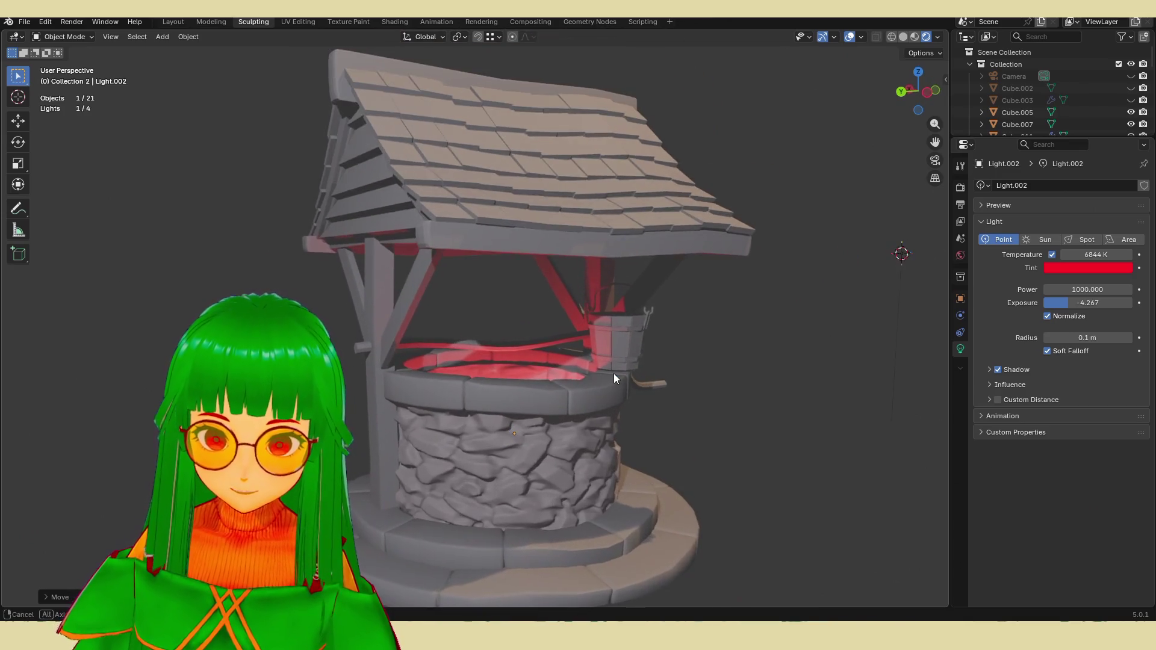
middle_click_drag(619, 368, 617, 362)
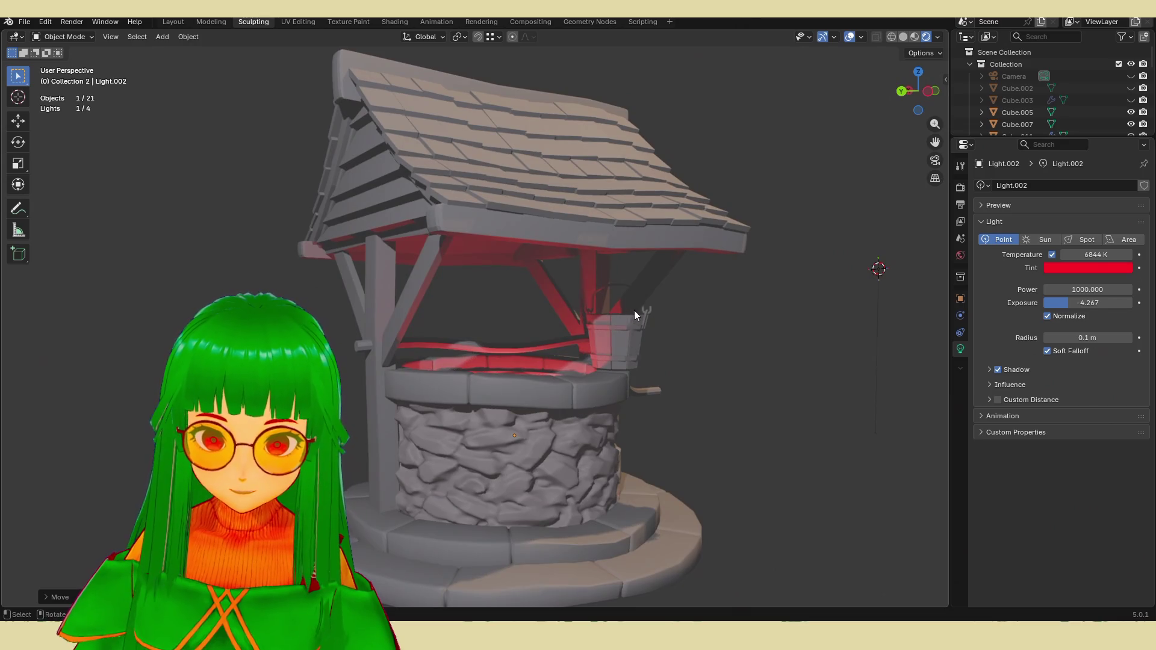
middle_click_drag(634, 310, 623, 322)
scroll(602, 334, "down", 9)
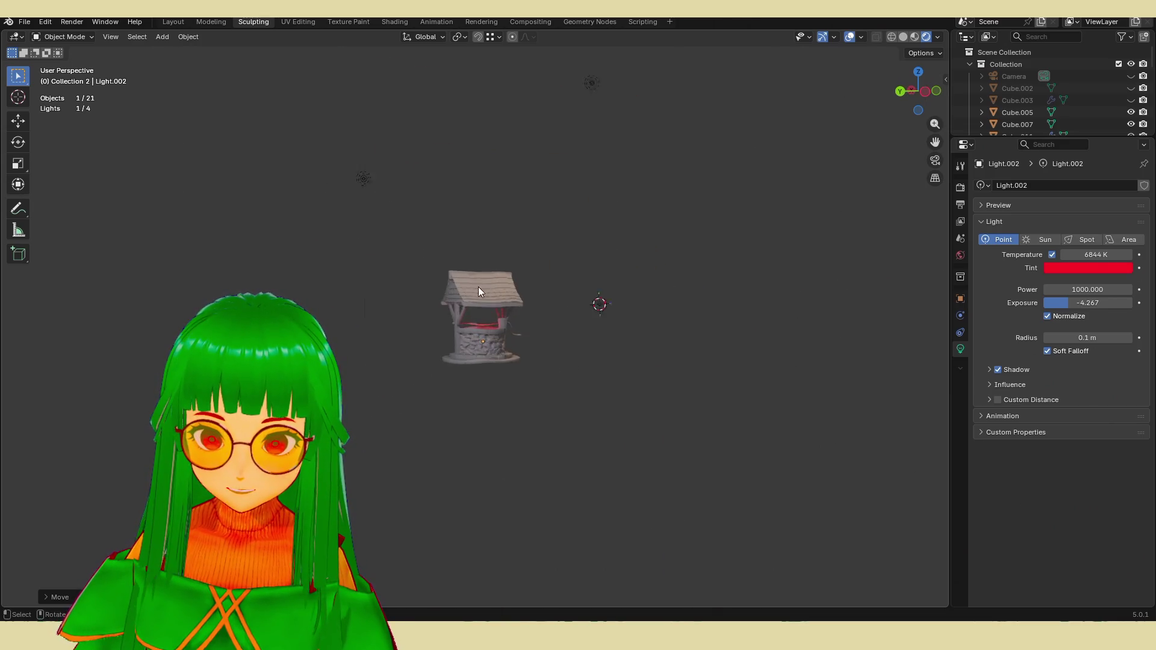
Step: Reposition the main light and lower its exposure to -0.933
scroll(488, 295, "up", 3)
scroll(497, 310, "down", 1)
left_click(266, 70)
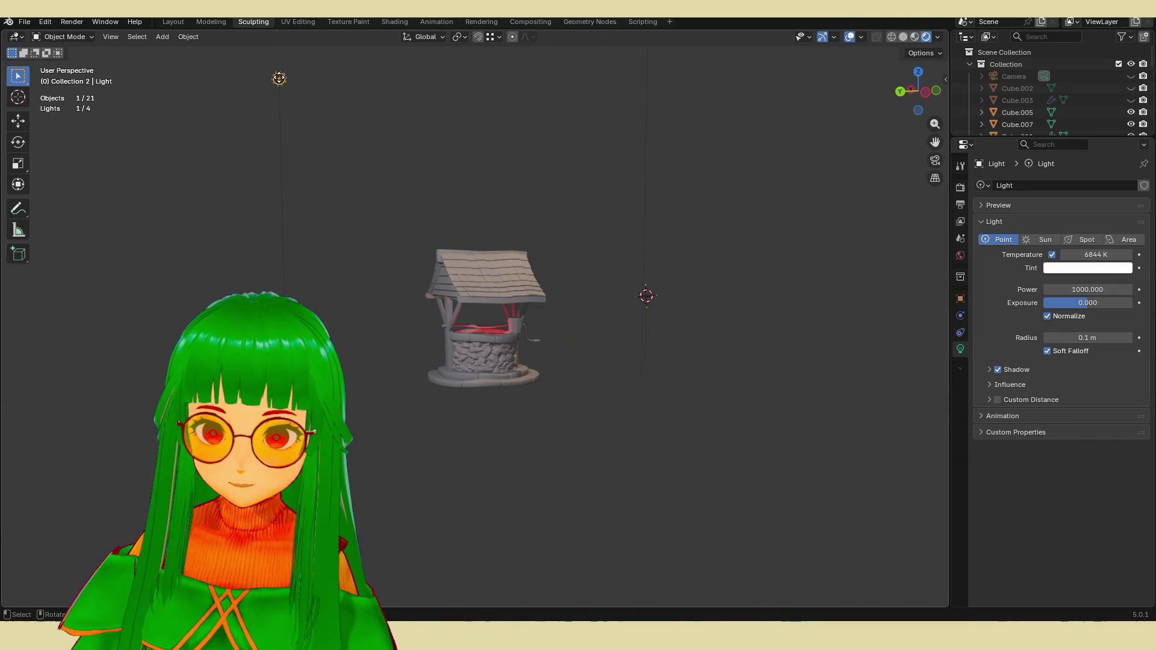
key("g")
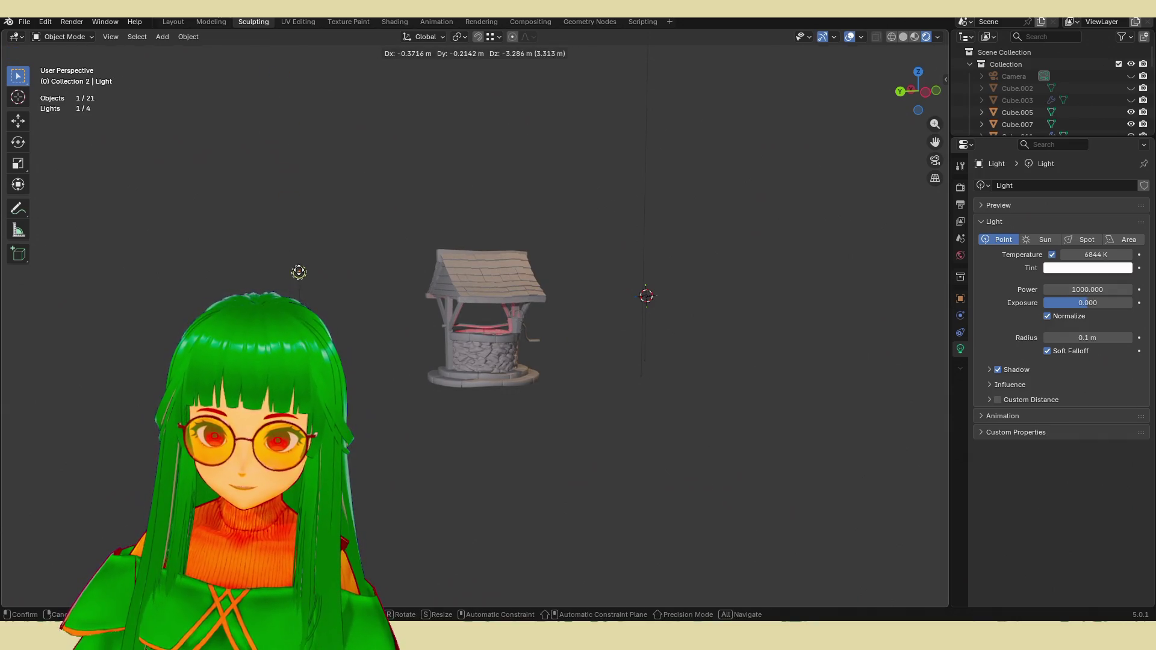
left_click(378, 341)
scroll(392, 348, "up", 5)
middle_click_drag(409, 355, 458, 360)
scroll(458, 365, "down", 4)
mouse_move(1088, 303)
left_mouse_down()
mouse_move(1054, 303)
mouse_move(1070, 303)
left_mouse_up()
scroll(725, 271, "down", 4)
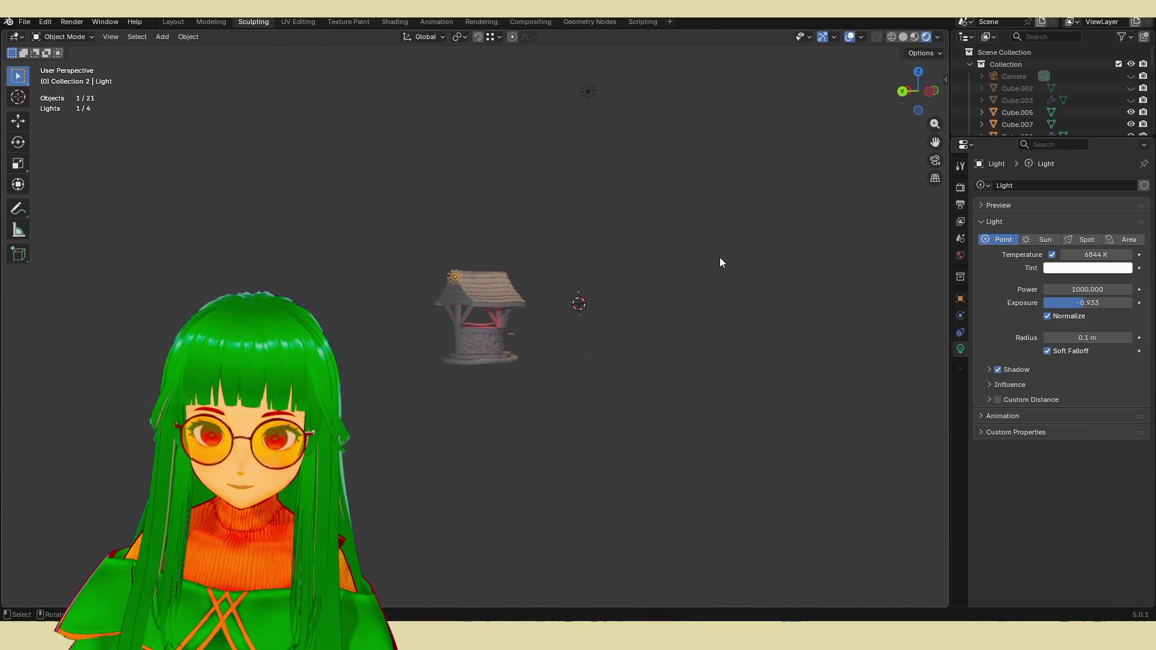
Step: Raise the top light Light.001's exposure to 2.400 and bring up Render Properties
left_click(592, 94)
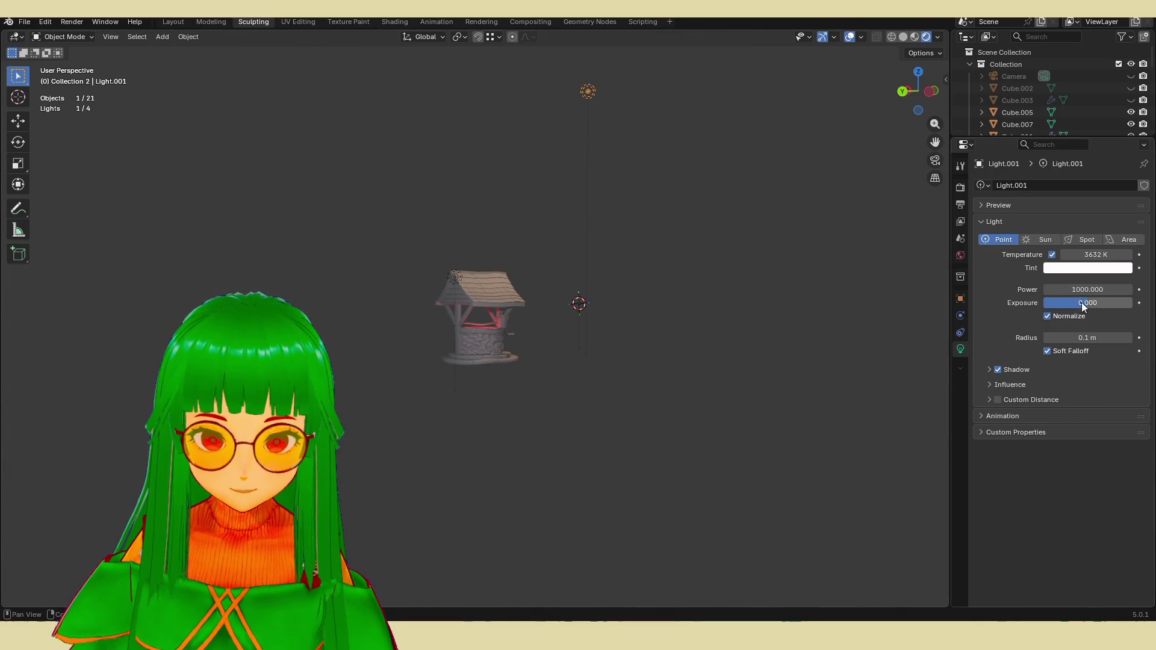
left_click_drag(1083, 307, 1098, 303)
left_click(455, 278)
scroll(483, 353, "up", 8)
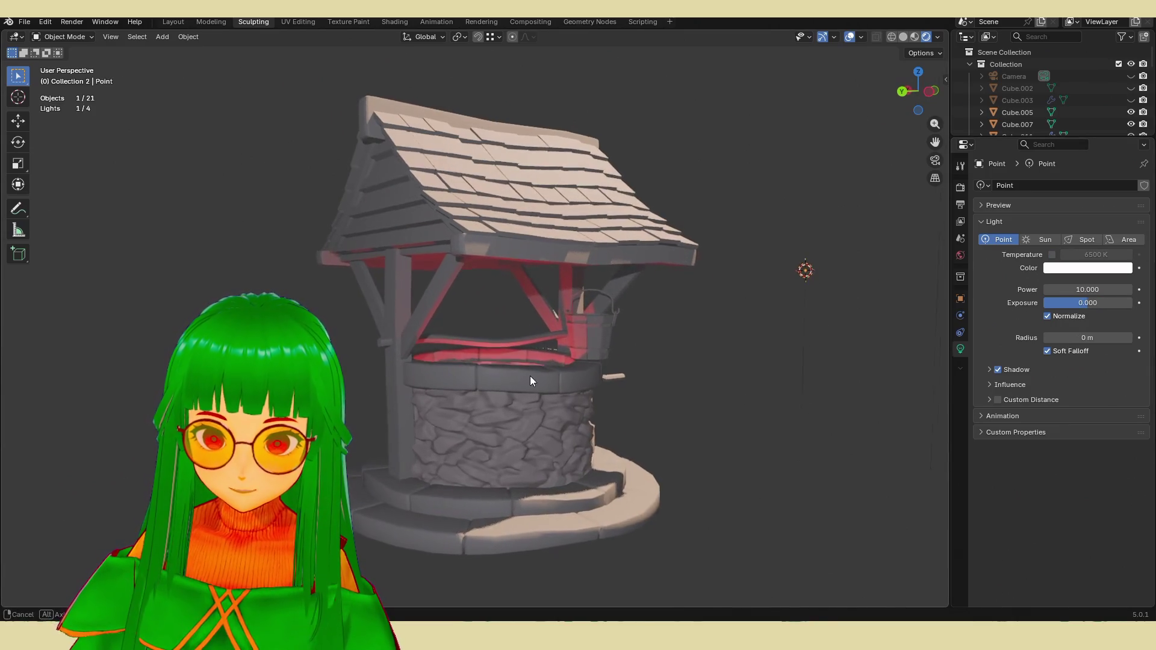
mouse_move(530, 381)
middle_mouse_down()
mouse_move(648, 403)
mouse_move(667, 384)
middle_mouse_up()
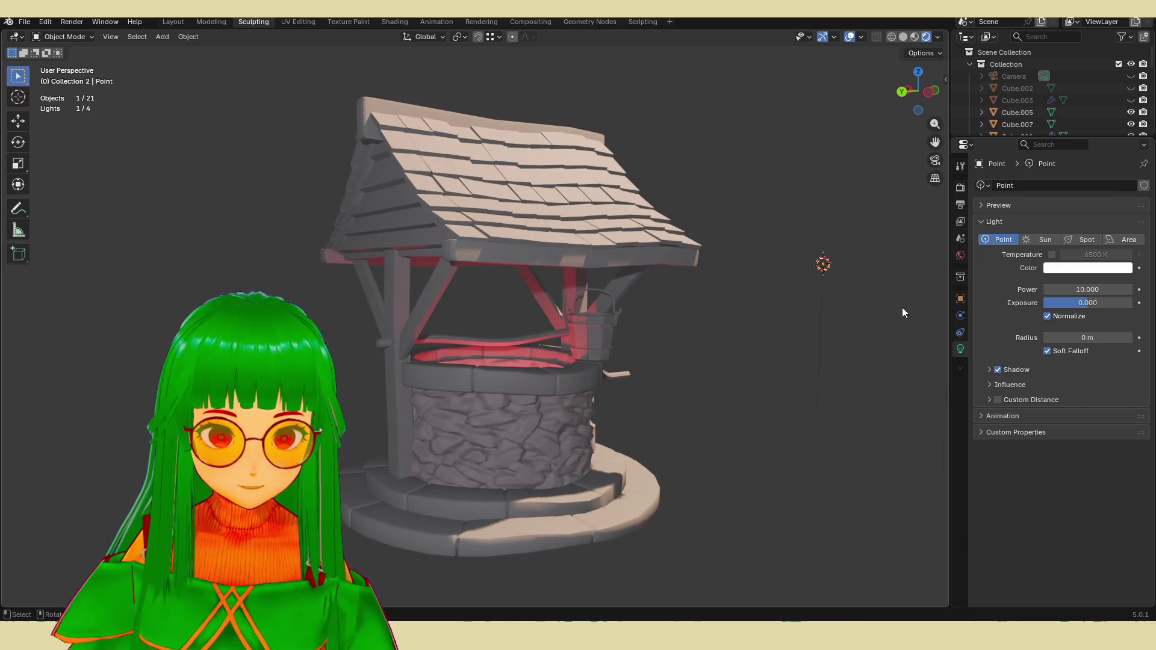
left_click(960, 188)
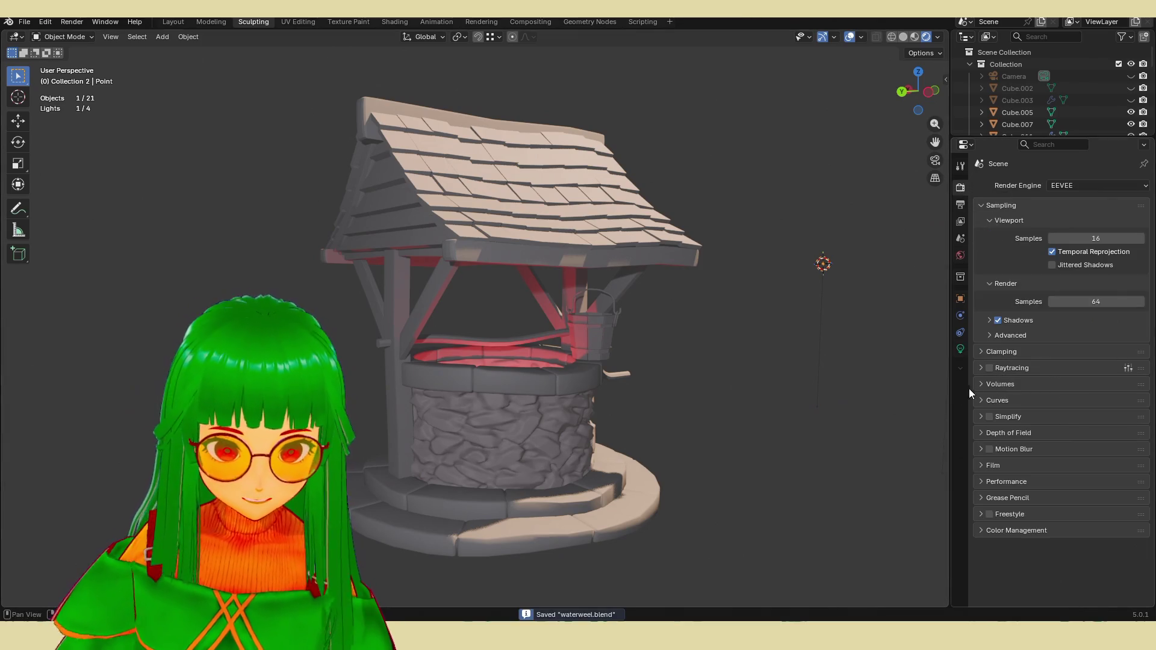
Step: Keep EEVEE as the render engine and set viewport samples to 75
left_click(981, 434)
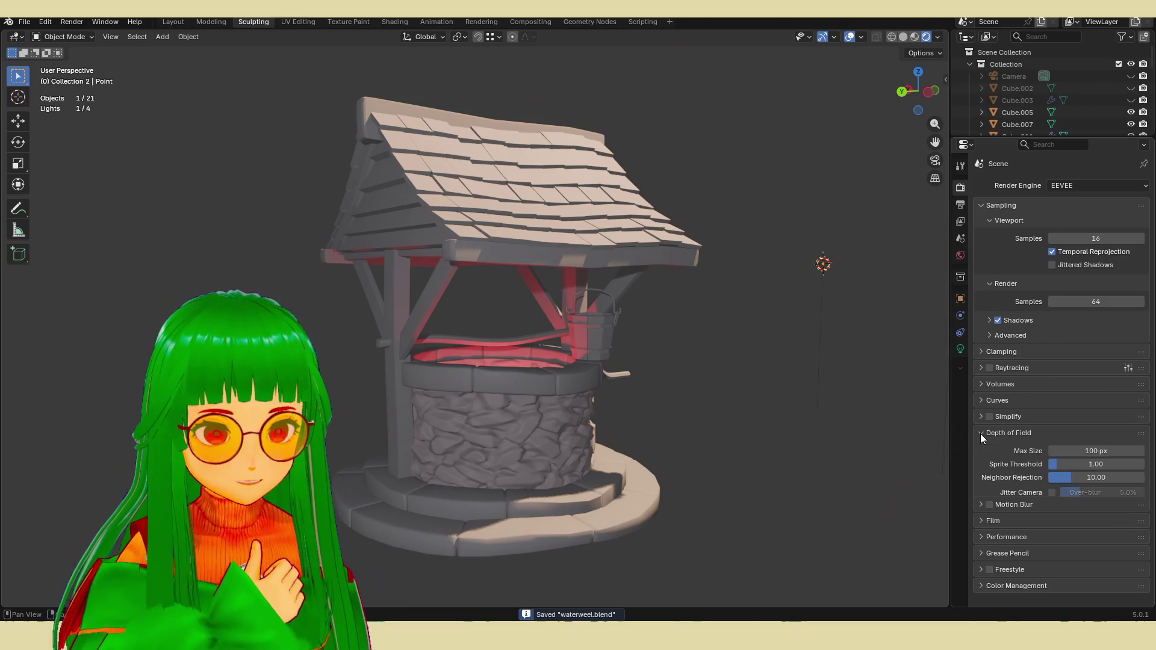
left_click(981, 433)
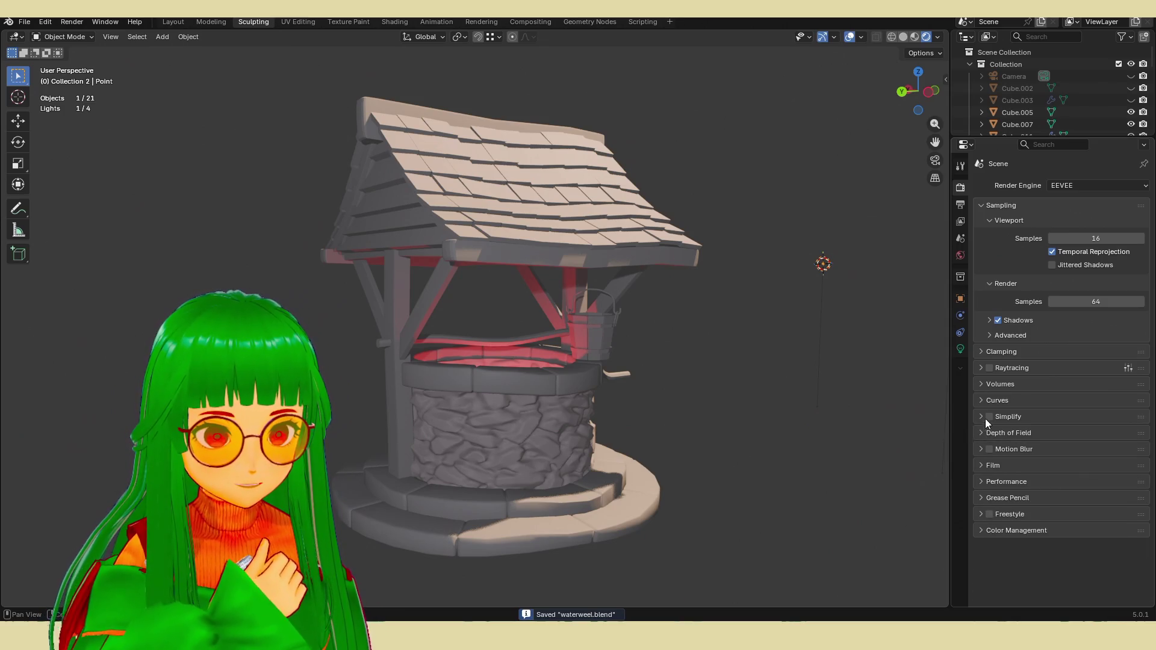
left_click(980, 481)
left_click(979, 482)
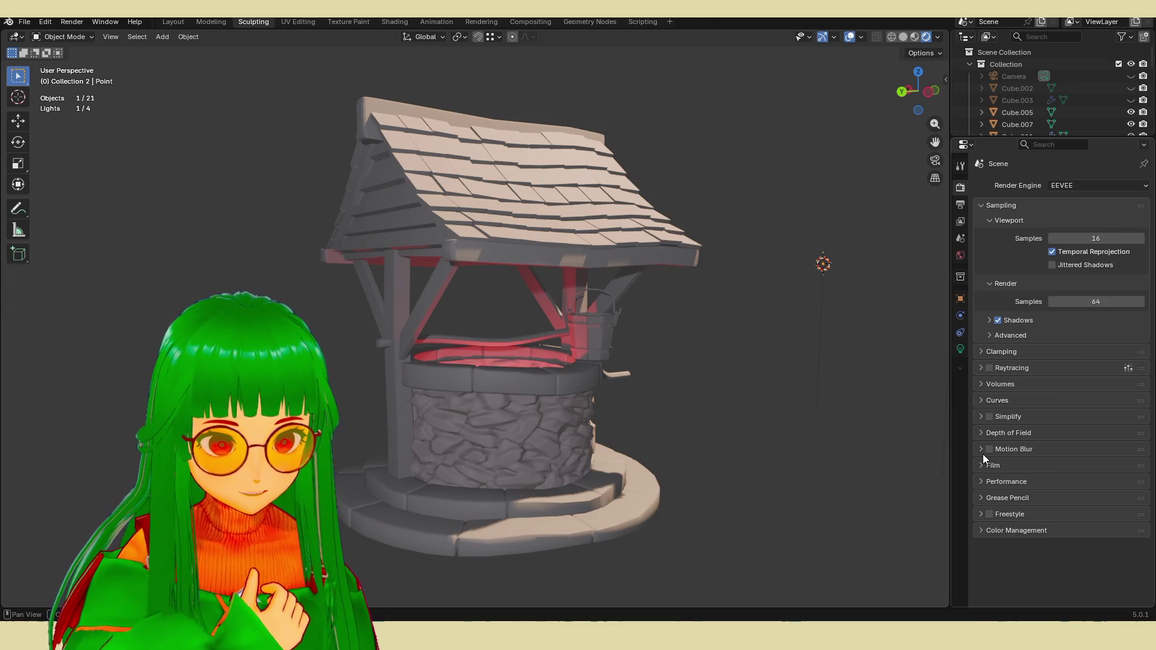
left_click(983, 352)
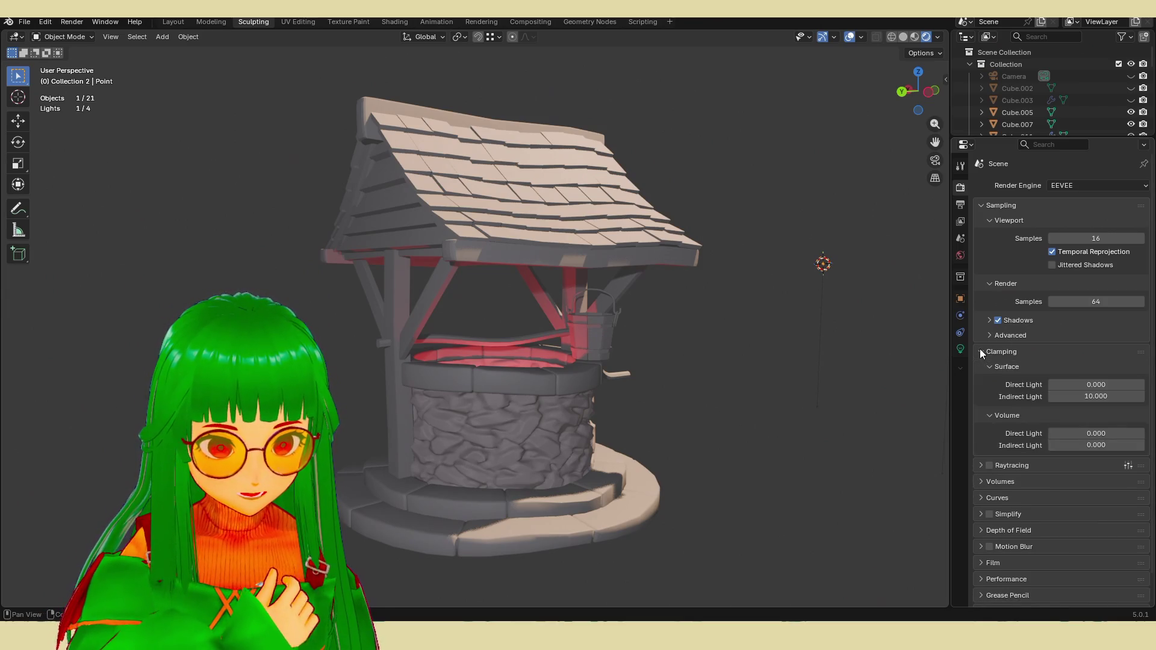
left_click(982, 353)
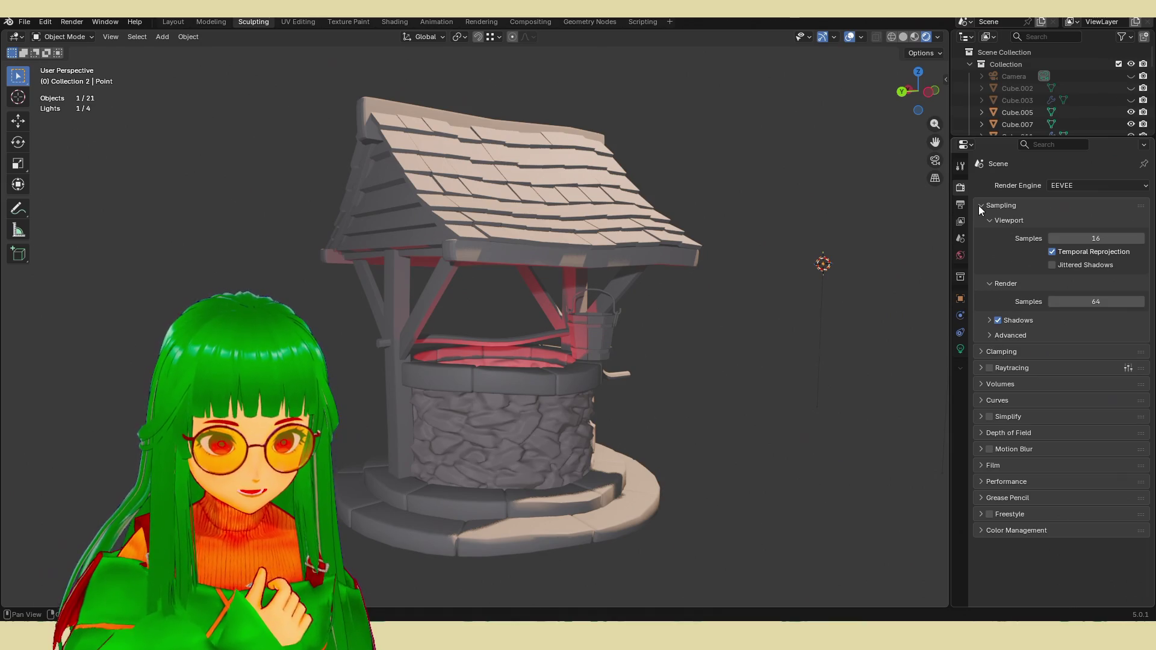
left_click(1063, 186)
left_click(1065, 184)
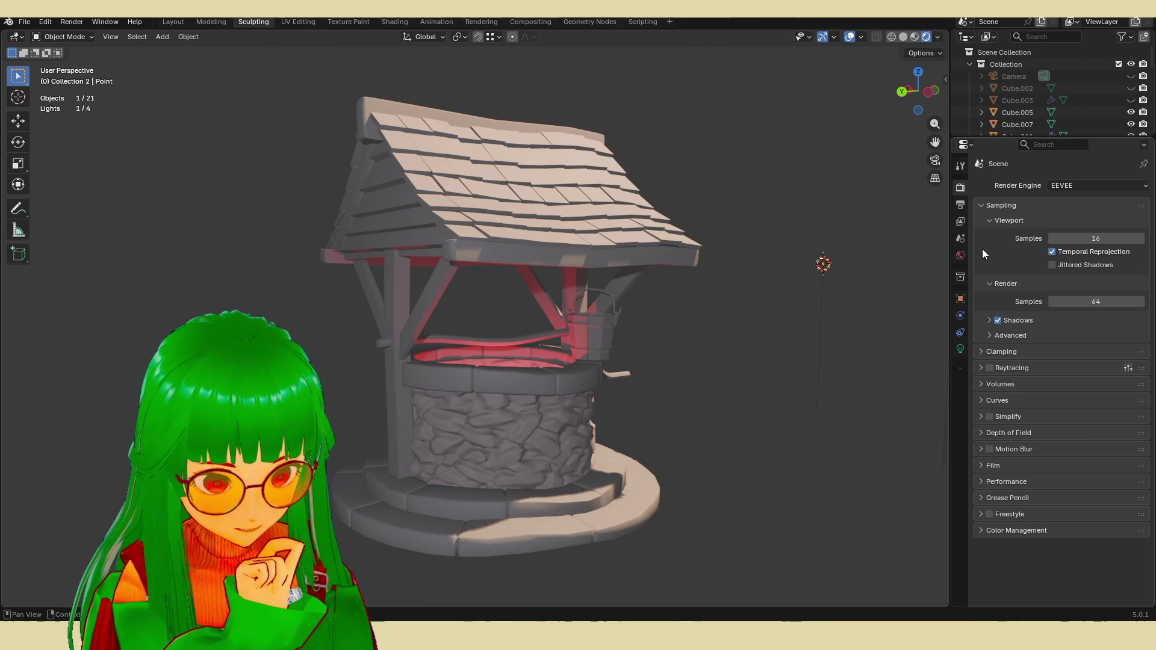
left_click(1052, 239)
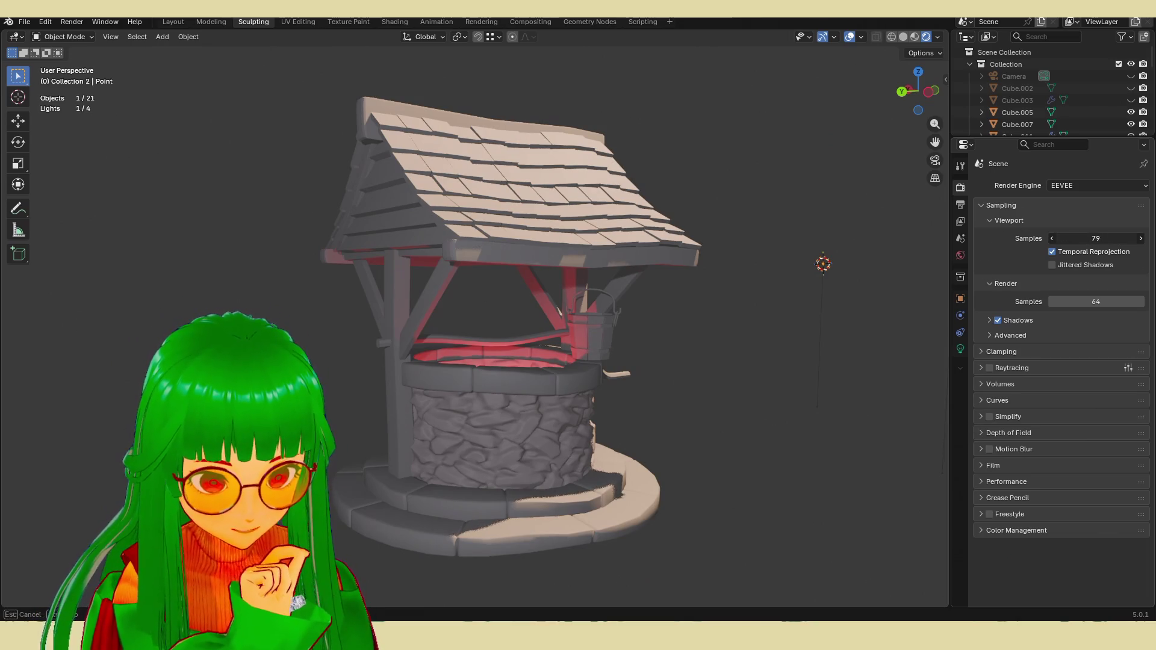
left_click_drag(1096, 238, 1090, 238)
mouse_move(719, 340)
middle_mouse_down()
mouse_move(714, 352)
mouse_move(709, 341)
middle_mouse_up()
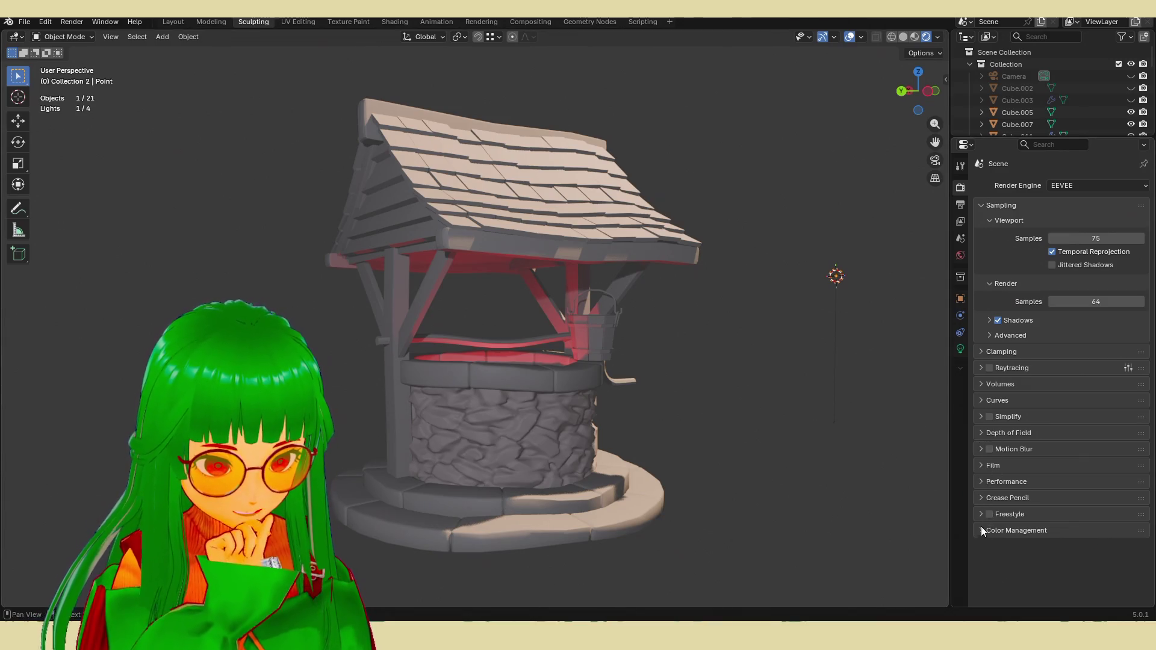
Step: Raise Clamping's Surface Direct Light to 1.300
left_click(981, 382)
left_click(981, 381)
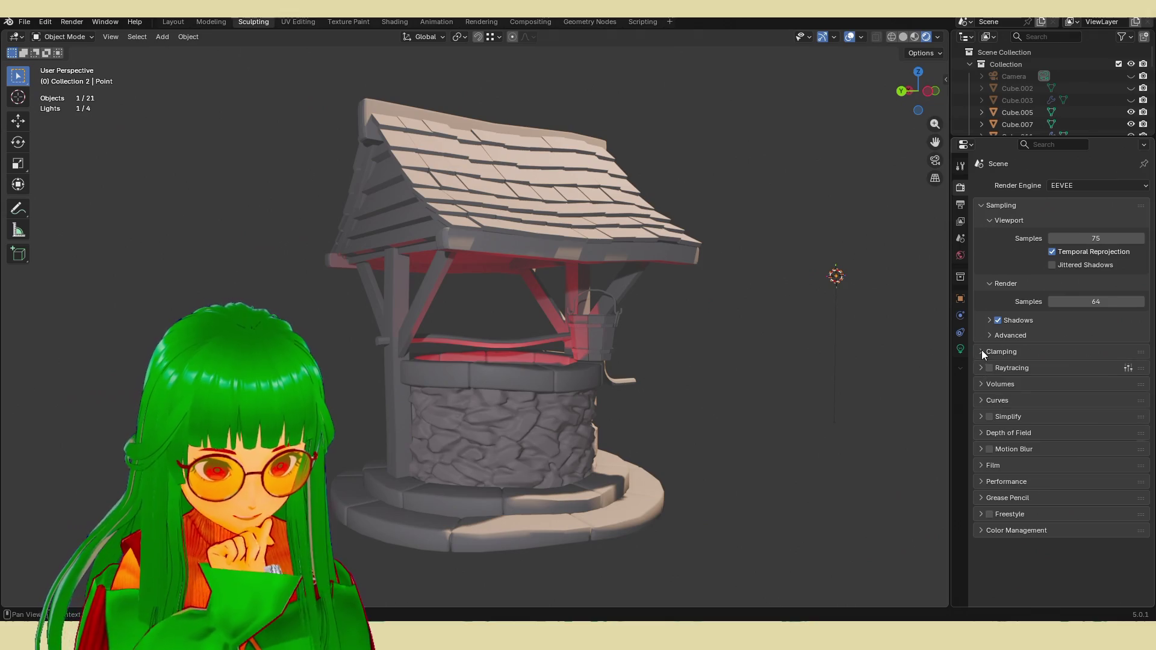
left_click(982, 353)
mouse_move(1051, 384)
left_mouse_down()
mouse_move(1102, 384)
mouse_move(1069, 385)
left_mouse_up()
left_click(961, 208)
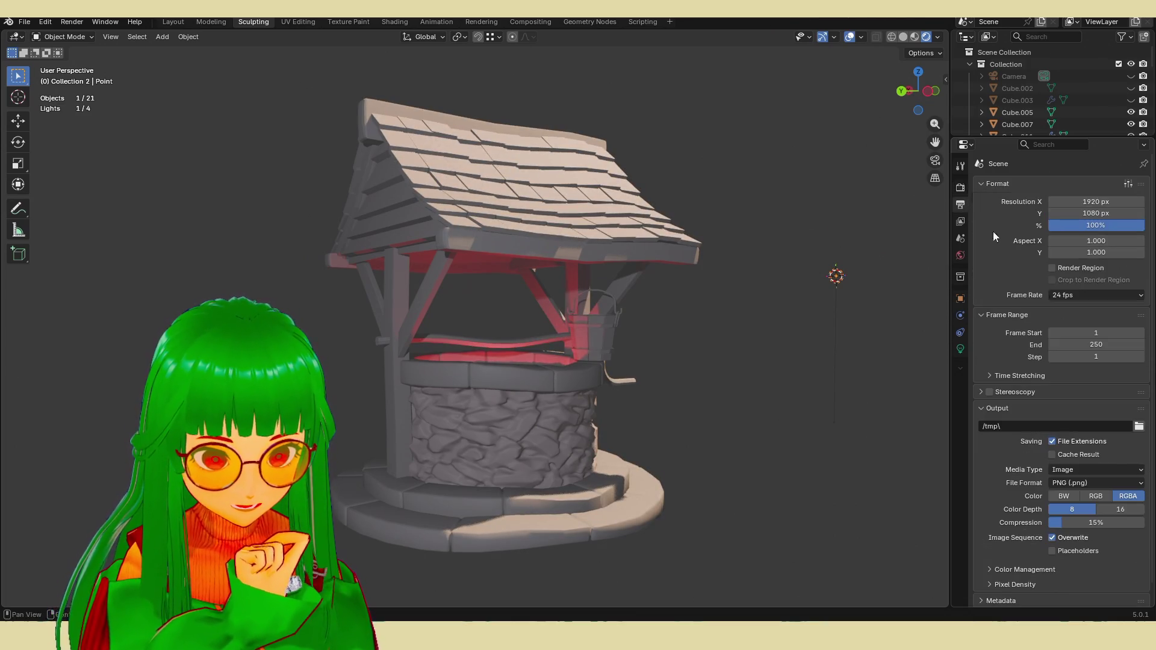
Step: Change Resolution X to 1080 for a square 1080 × 1080 px output
scroll(1034, 396, "down", 1)
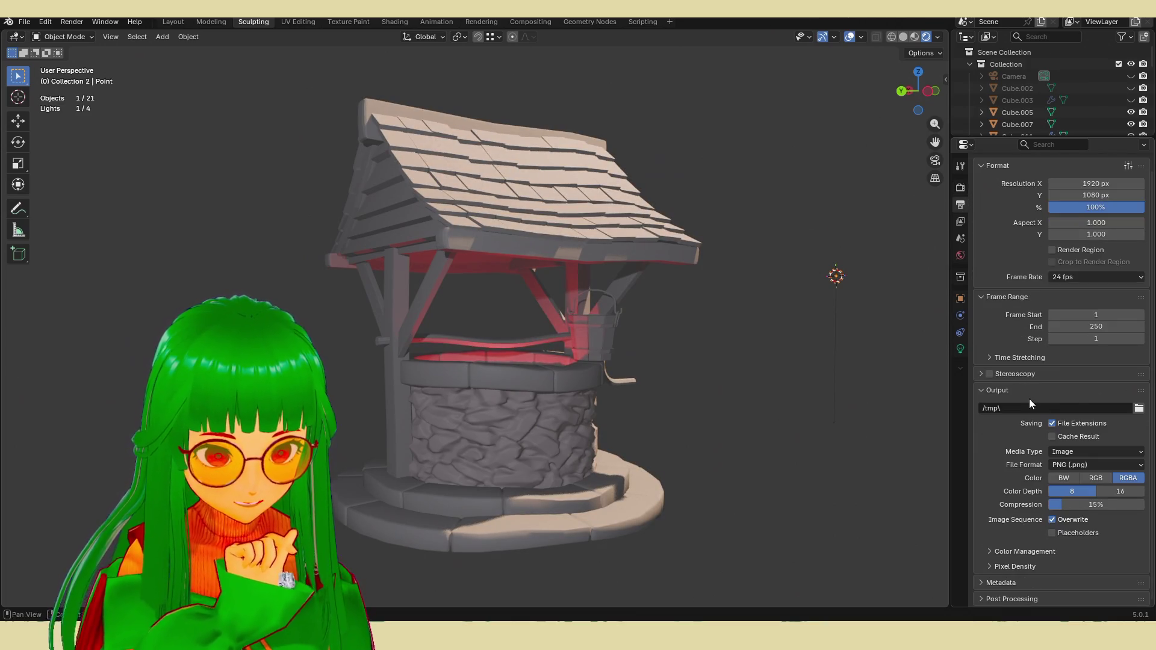
scroll(1043, 389, "up", 1)
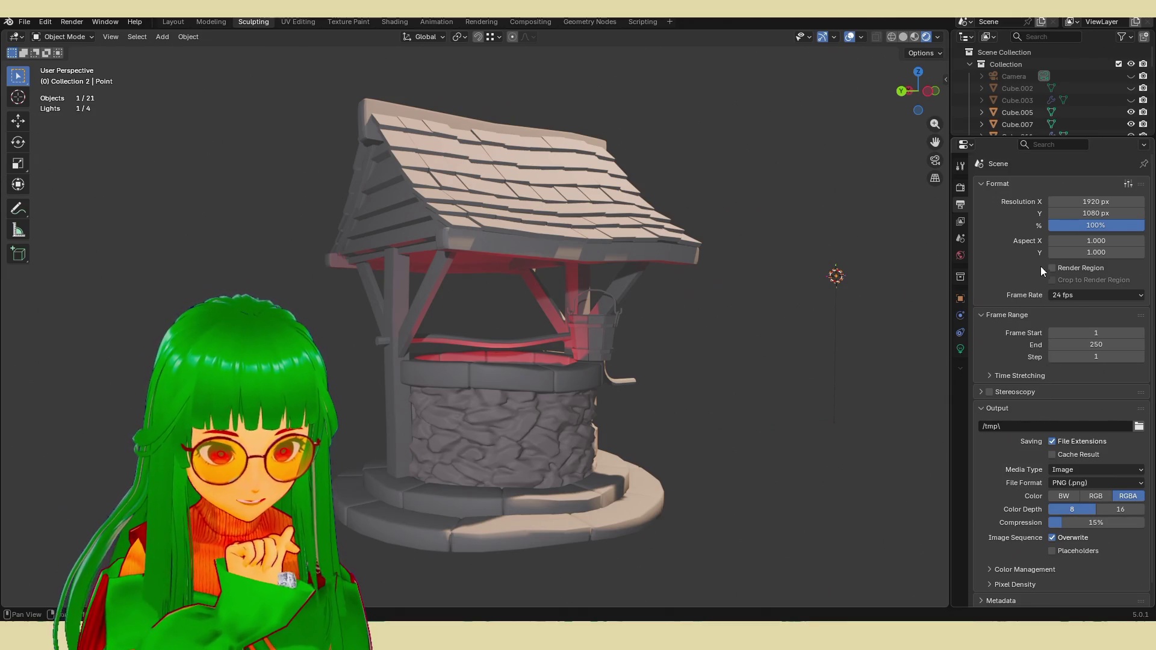
left_click(1101, 203)
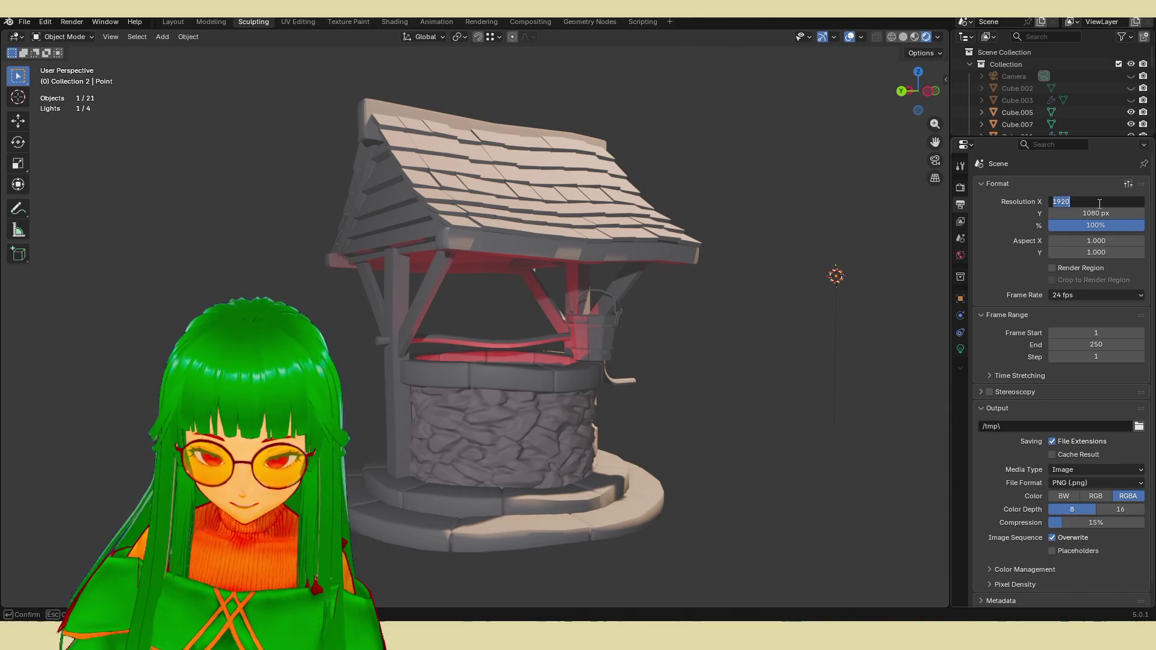
type("1080")
key("Return")
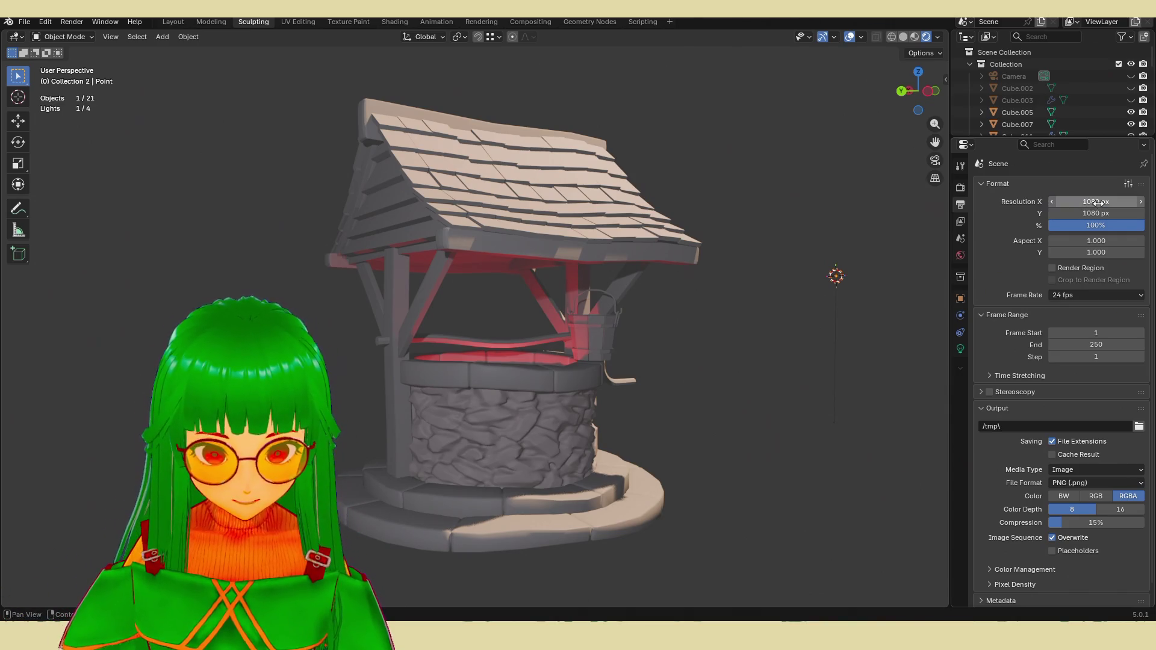
scroll(572, 319, "down", 2)
scroll(576, 319, "up", 1)
middle_click_drag(577, 319, 580, 328)
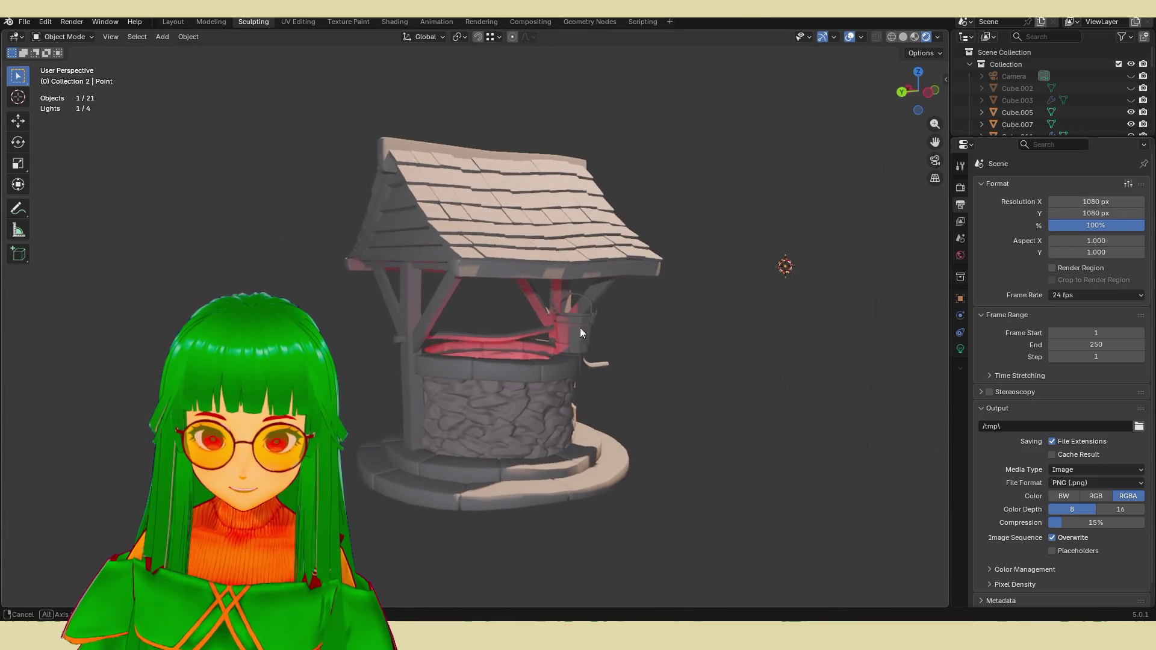
scroll(1057, 307, "down", 1)
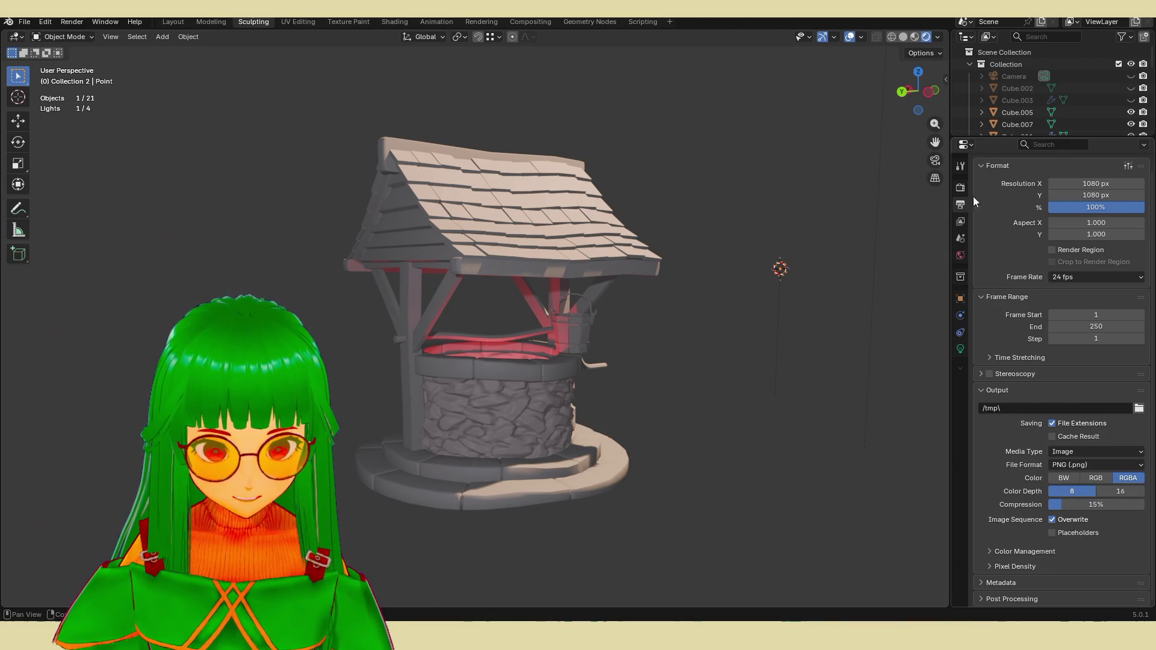
left_click(960, 190)
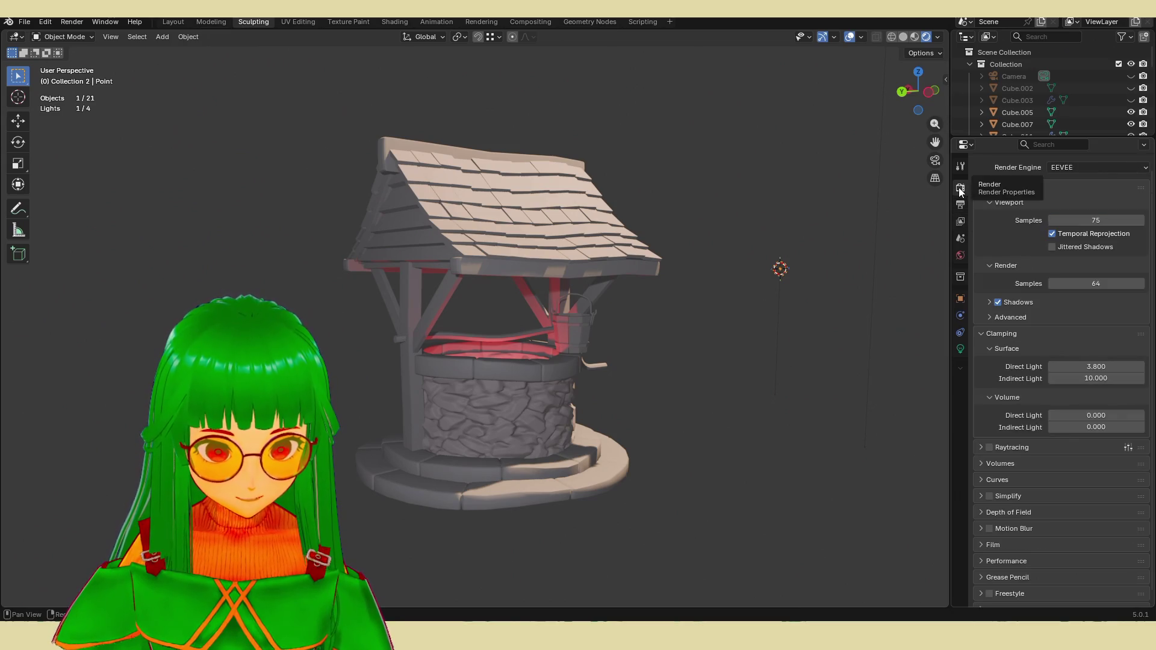
scroll(1064, 355, "down", 1)
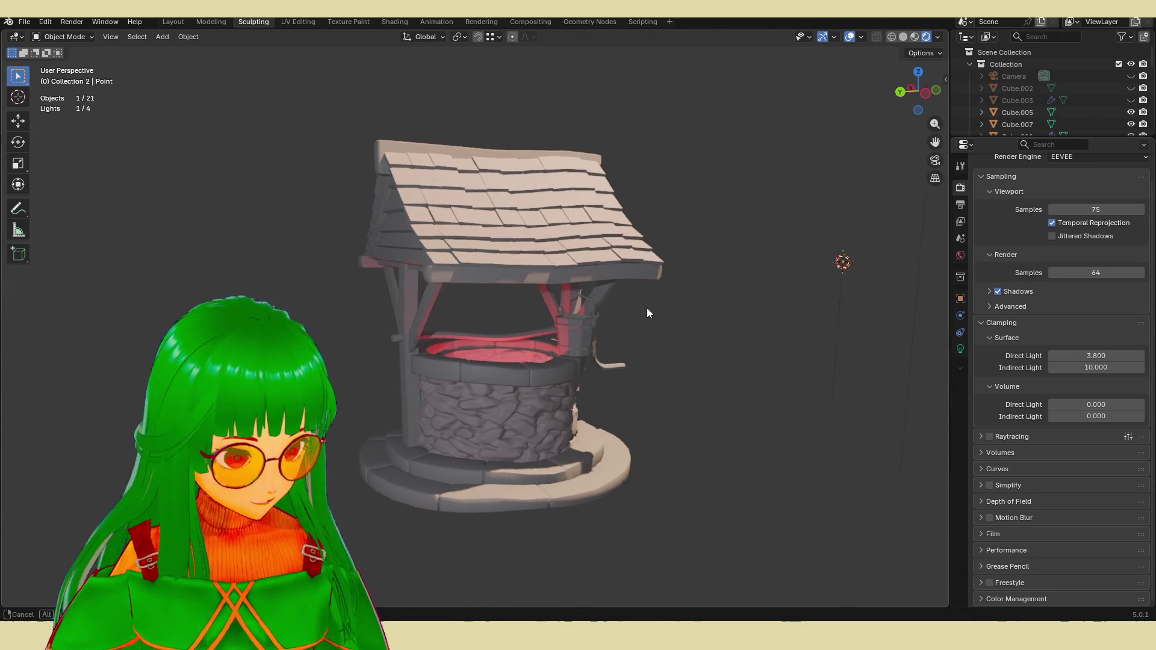
scroll(669, 305, "up", 2)
mouse_move(668, 305)
middle_mouse_down()
mouse_move(696, 330)
mouse_move(692, 344)
middle_mouse_up()
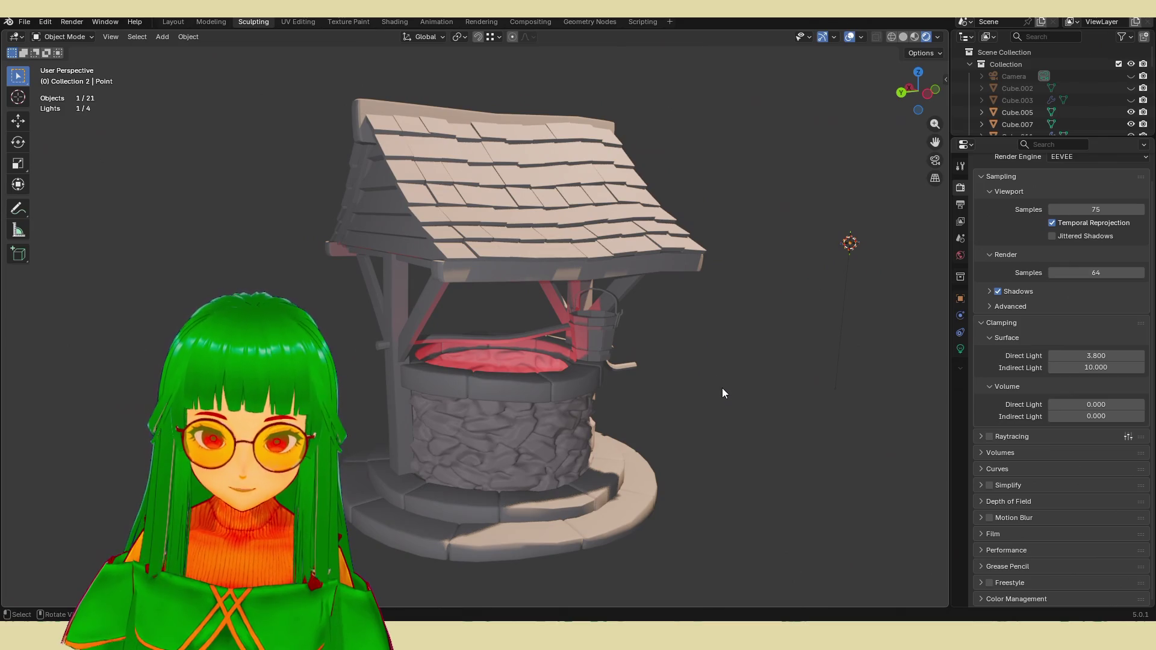
middle_click_drag(723, 394, 750, 412)
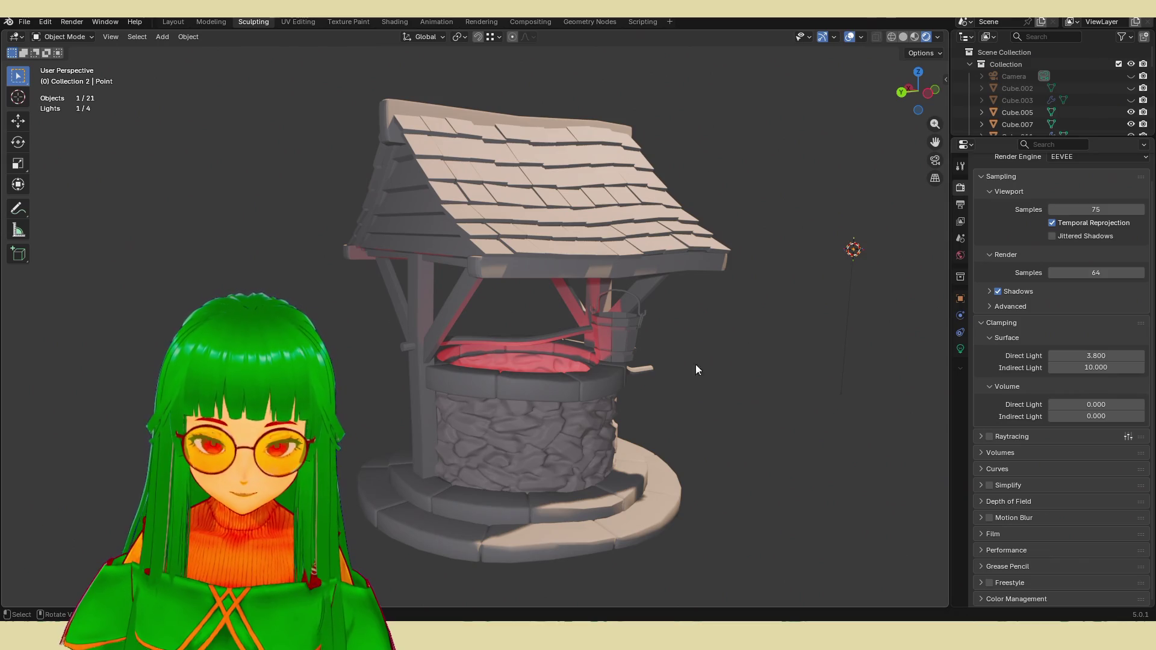
scroll(1030, 133, "down", 5)
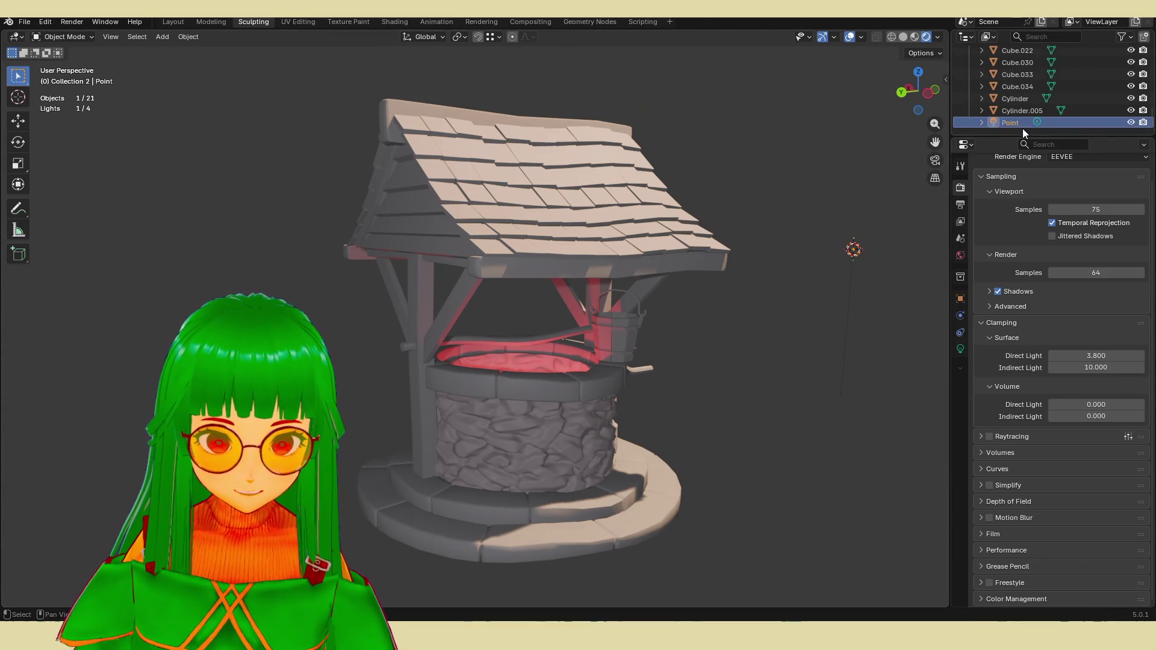
Step: Raise Light.002's exposure from -4.267 to -4.133, keeping its red #FF0423 tint
left_click(960, 350)
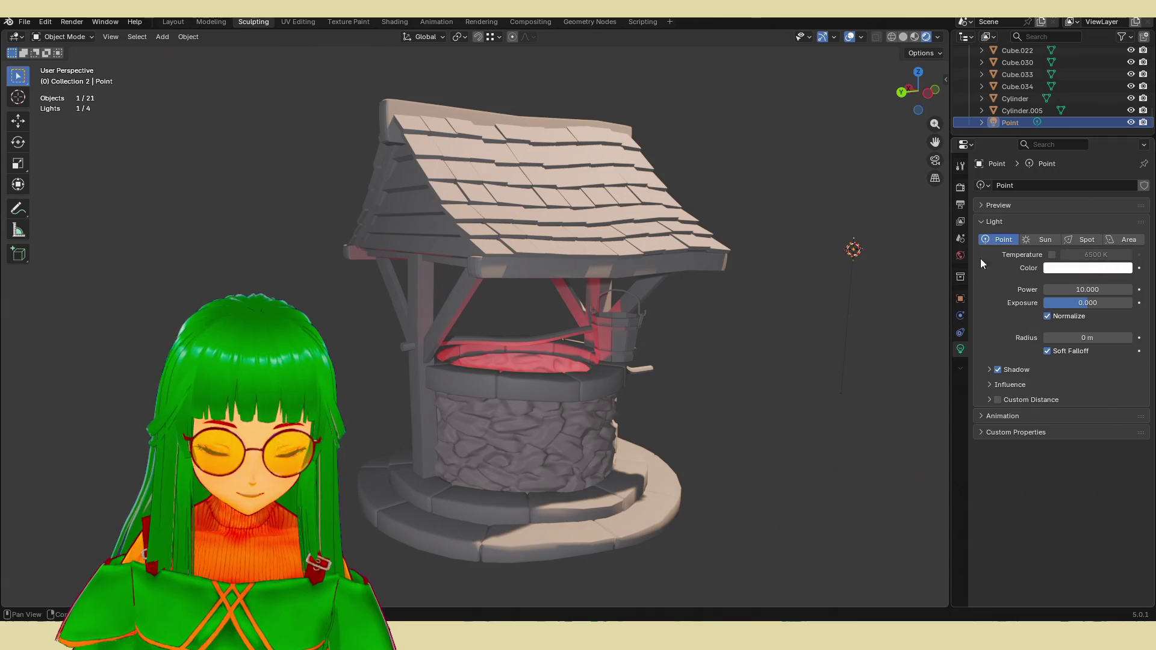
scroll(1009, 125, "up", 5)
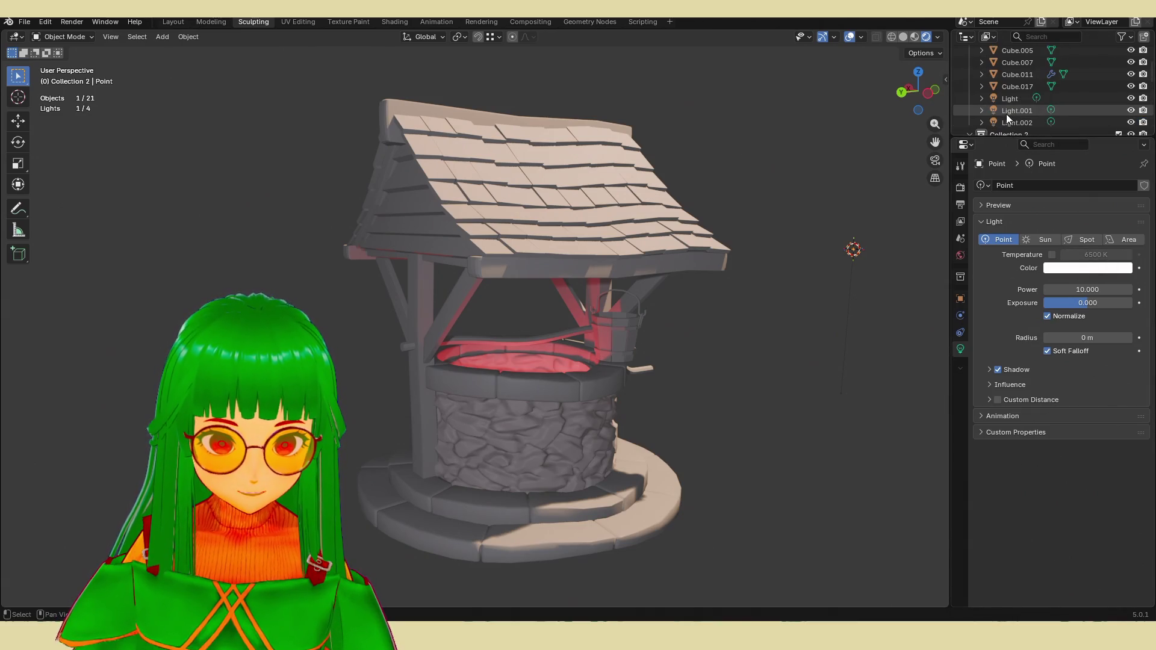
left_click(1005, 122)
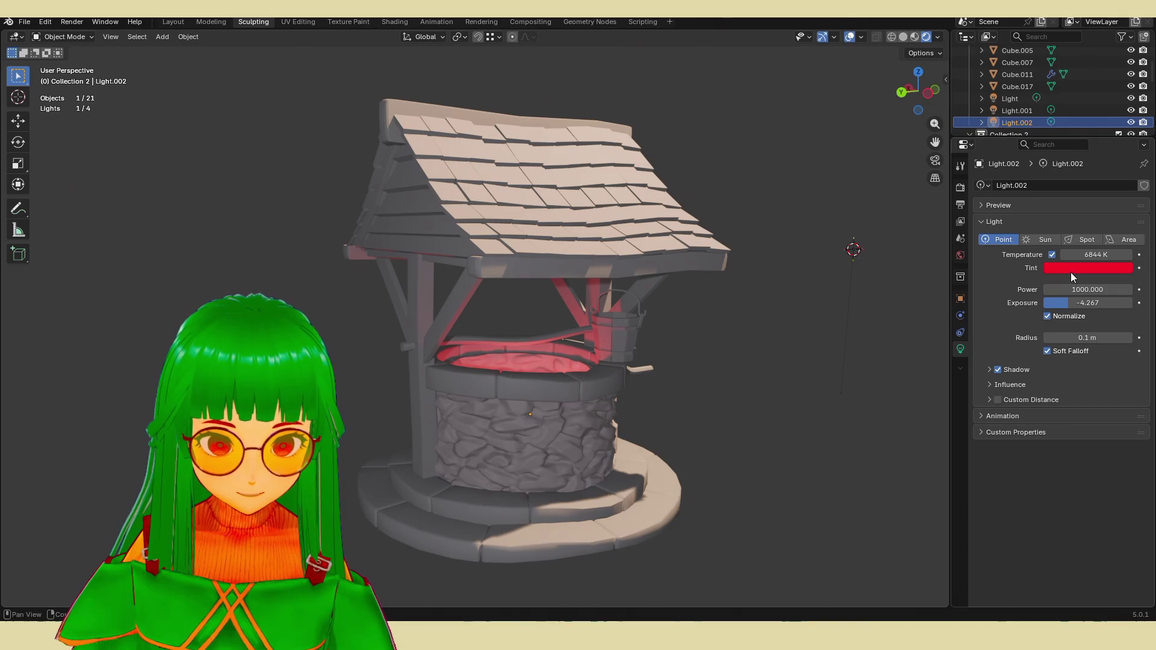
left_click(1071, 269)
mouse_move(1124, 126)
left_mouse_down()
mouse_move(1123, 138)
mouse_move(1124, 90)
mouse_move(1115, 103)
left_mouse_up()
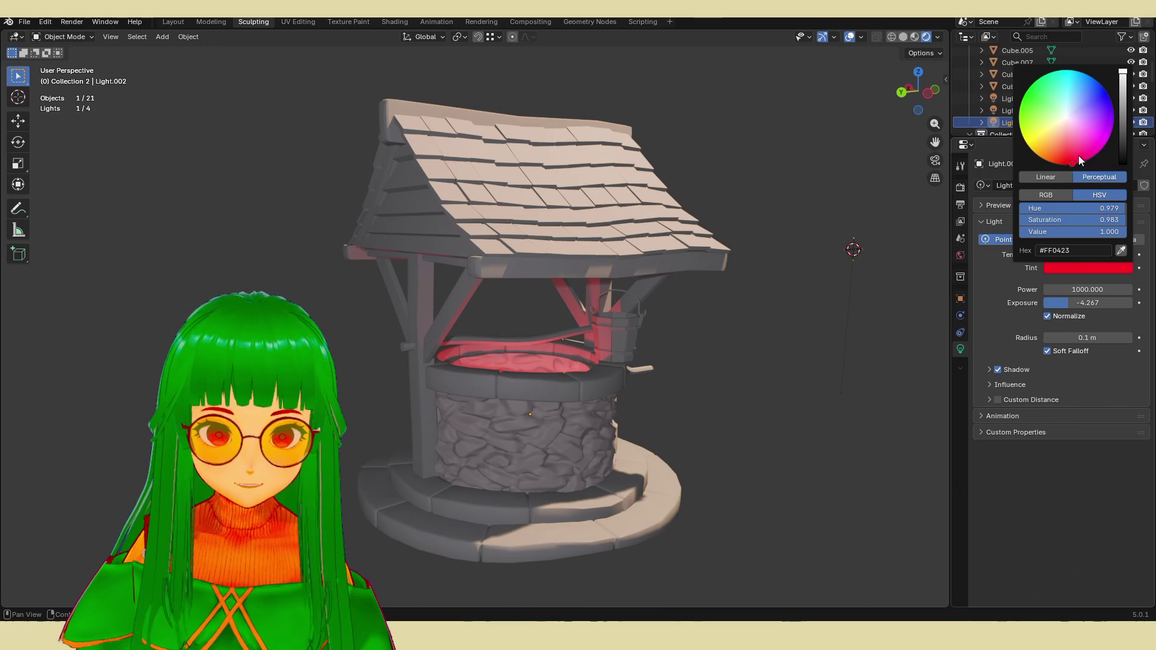
left_click_drag(1085, 303, 1109, 303)
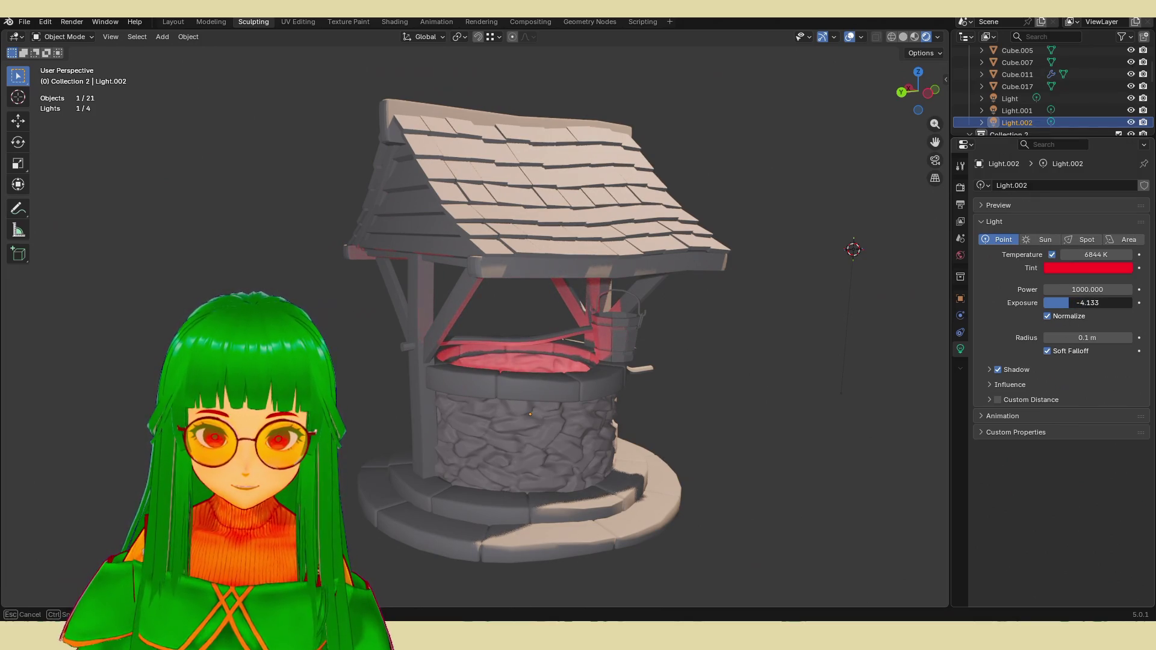
left_click(812, 328)
middle_click_drag(812, 328, 814, 327)
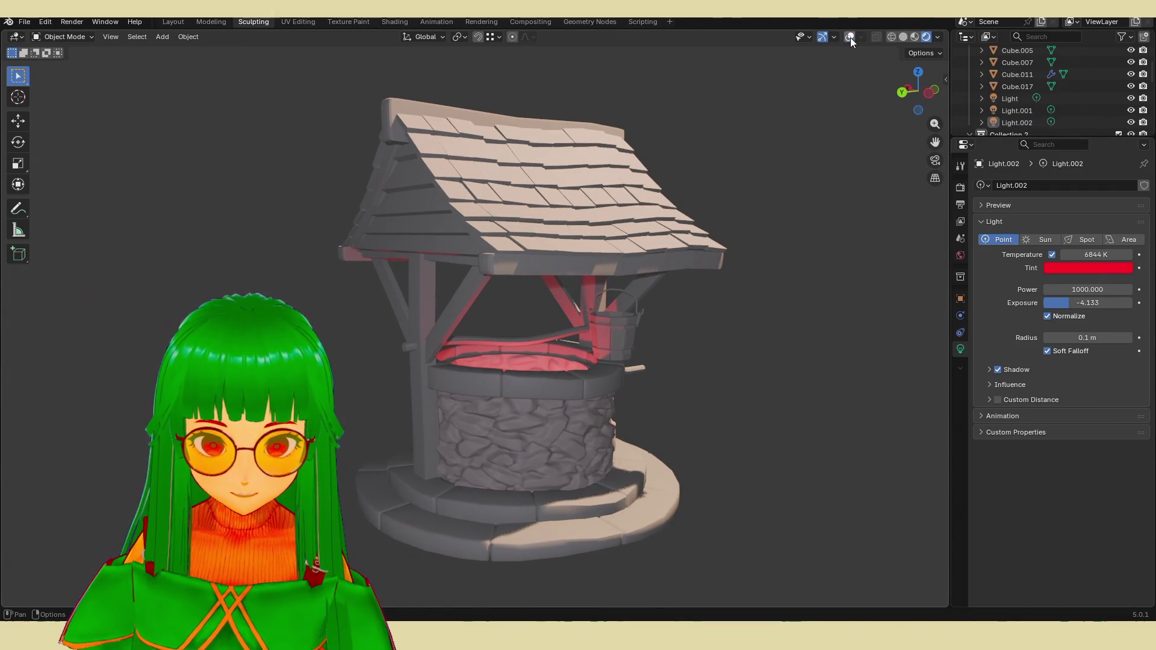
mouse_move(819, 317)
middle_mouse_down()
mouse_move(809, 309)
mouse_move(815, 327)
middle_mouse_up()
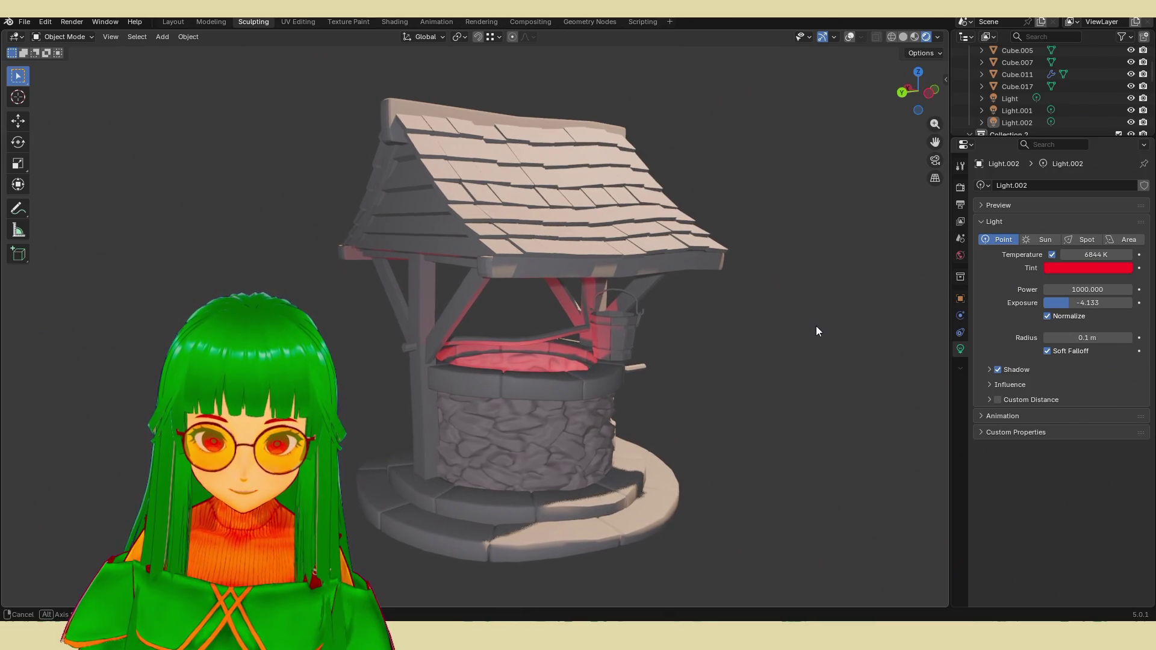
left_click(911, 35)
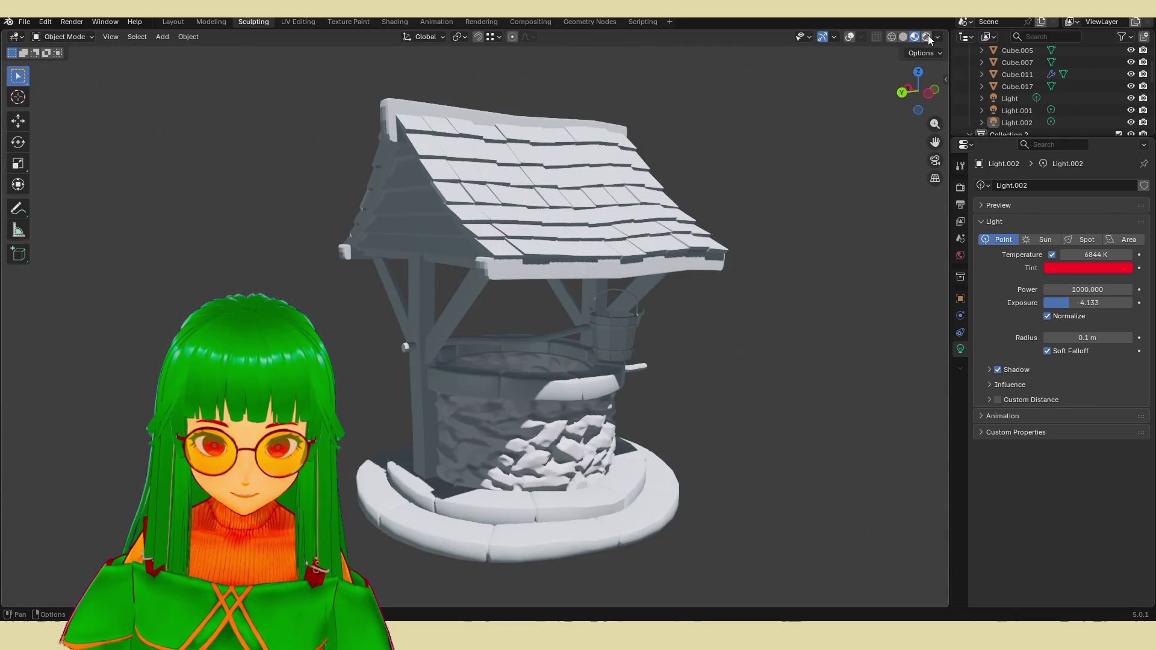
left_click(928, 35)
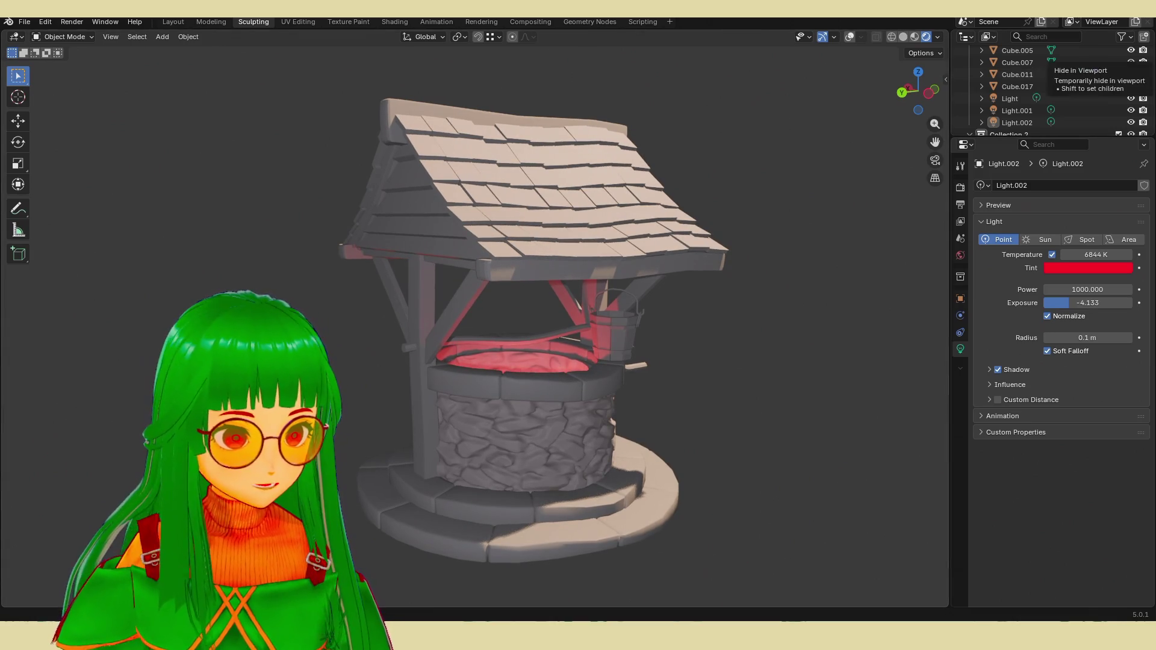
key("ctrl+b")
mouse_move(299, 70)
left_mouse_down()
mouse_move(676, 544)
mouse_move(739, 591)
mouse_move(764, 586)
left_mouse_up()
key("ctrl+alt+b")
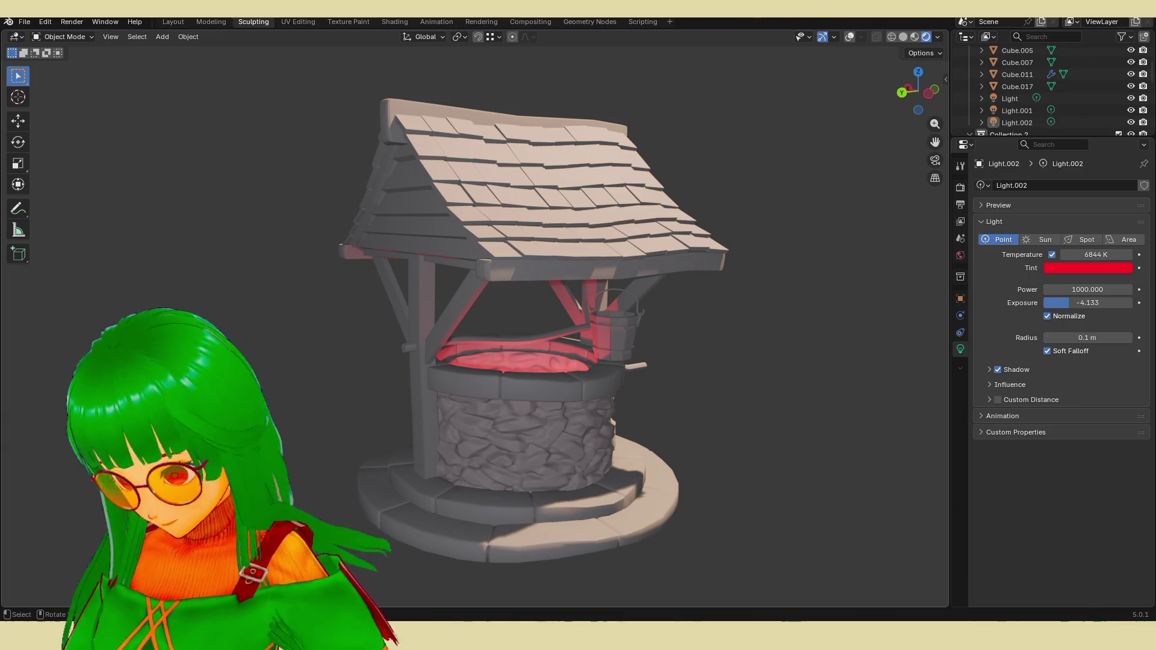
key("ctrl+s")
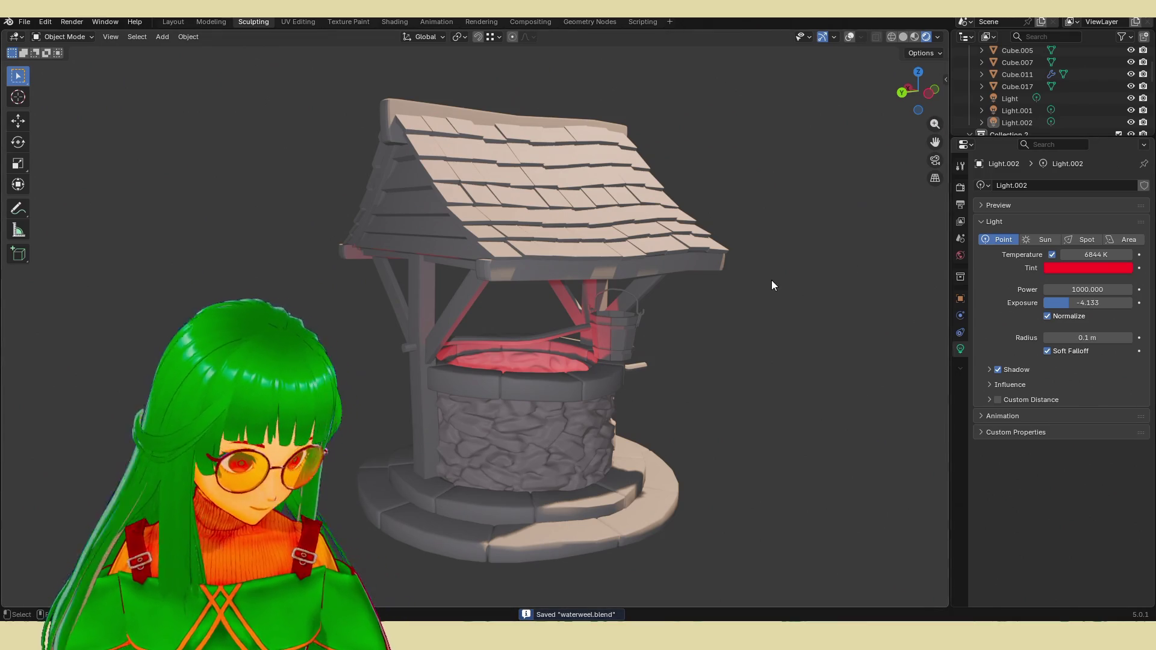
Step: Pan the viewport and save the scene to waterweel.blend again
middle_click_drag(715, 280, 830, 277, "shift")
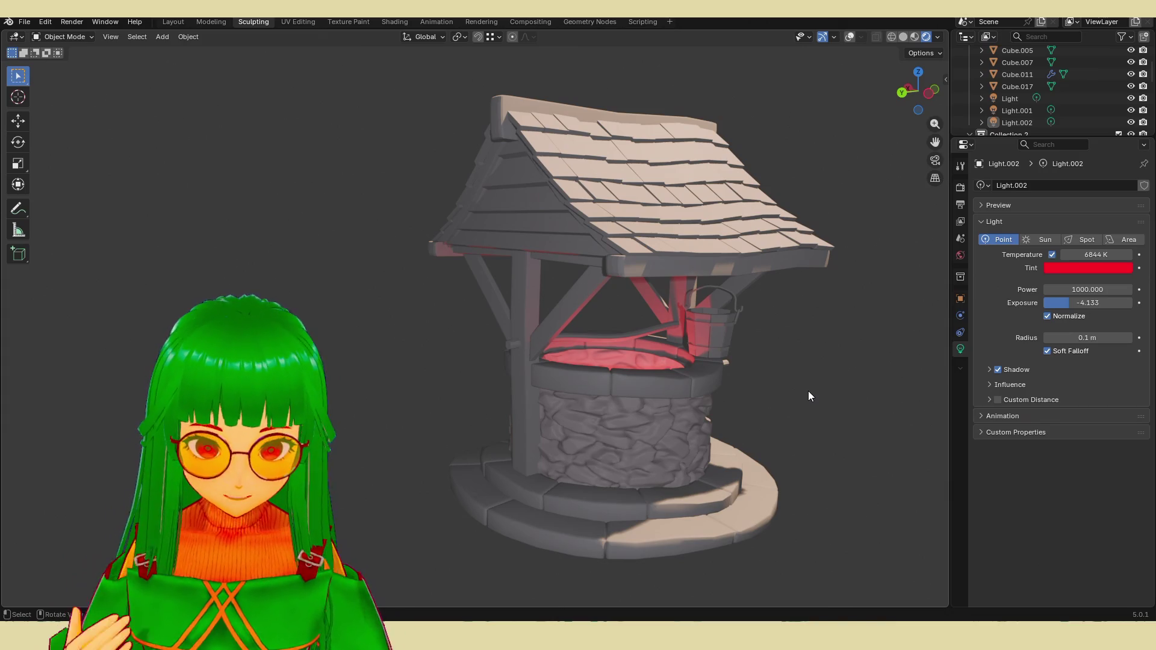
key("ctrl+s")
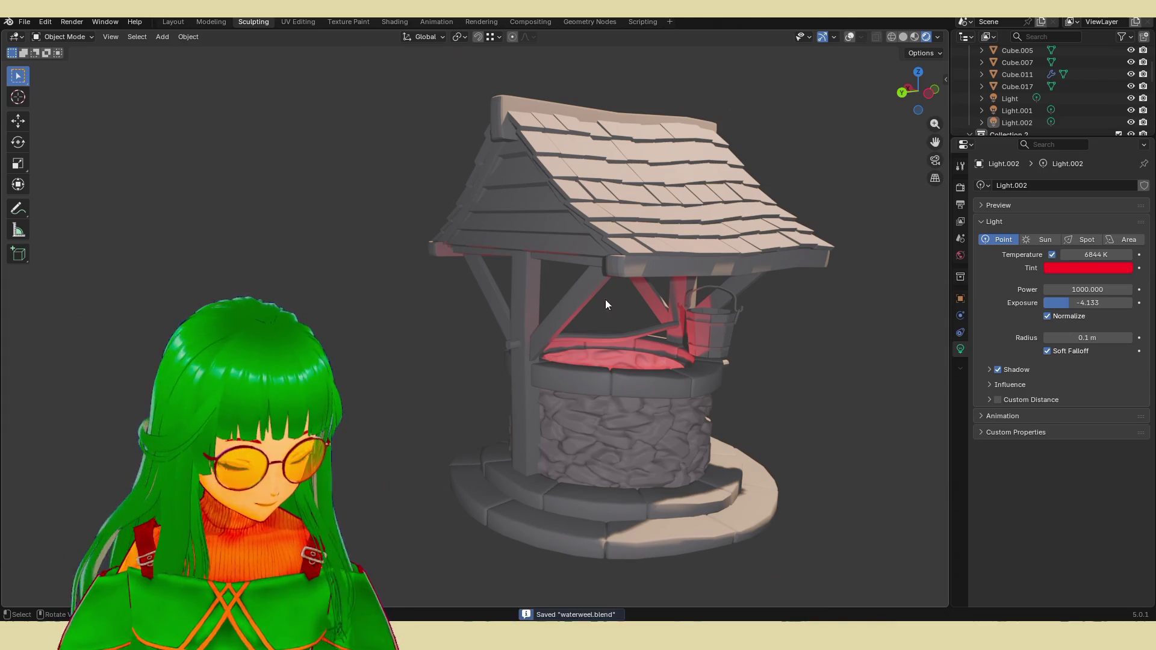
Step: Open the recent file Engine.blend, view the locomotive and switch painting brush
left_click(24, 22)
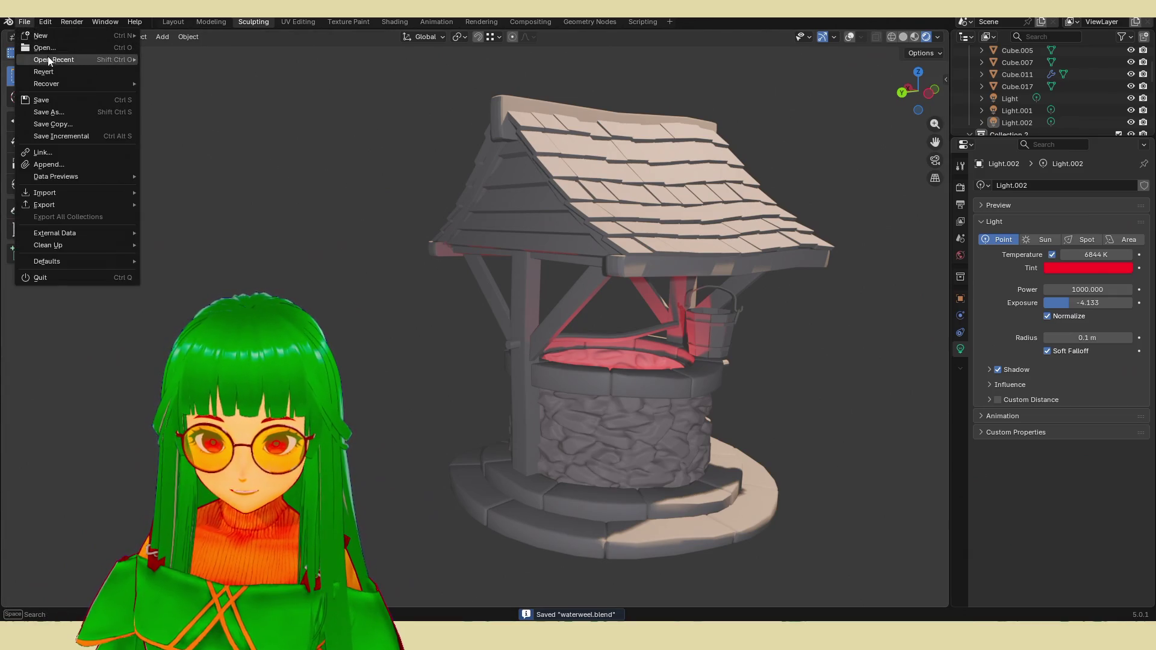
mouse_move(63, 64)
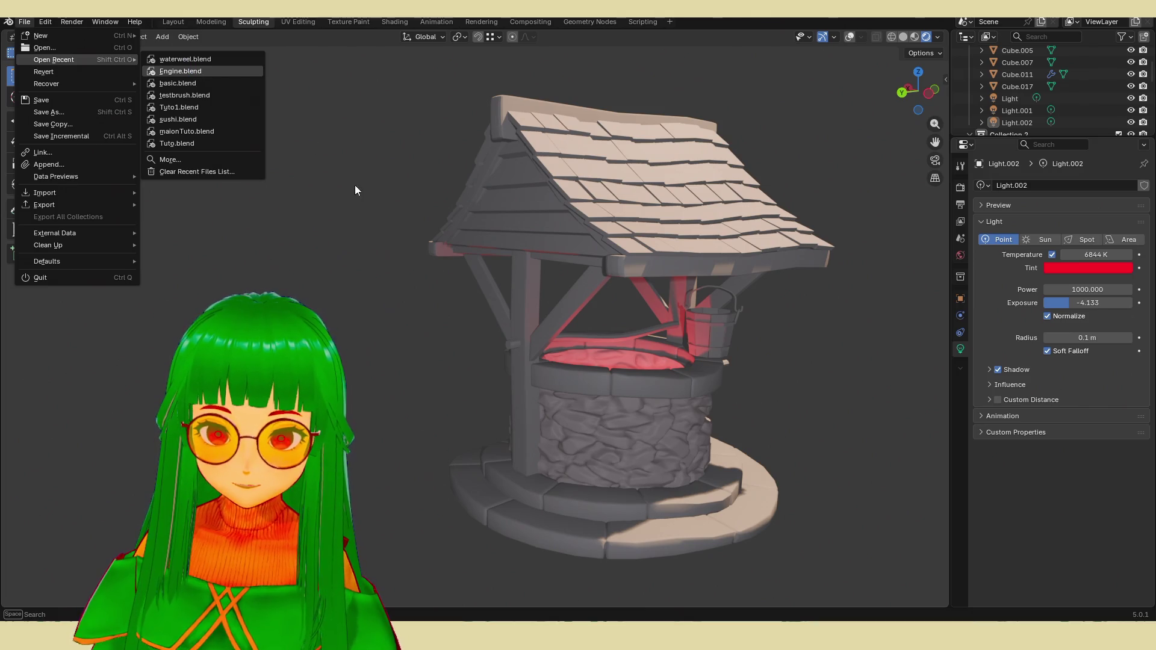
key("Return")
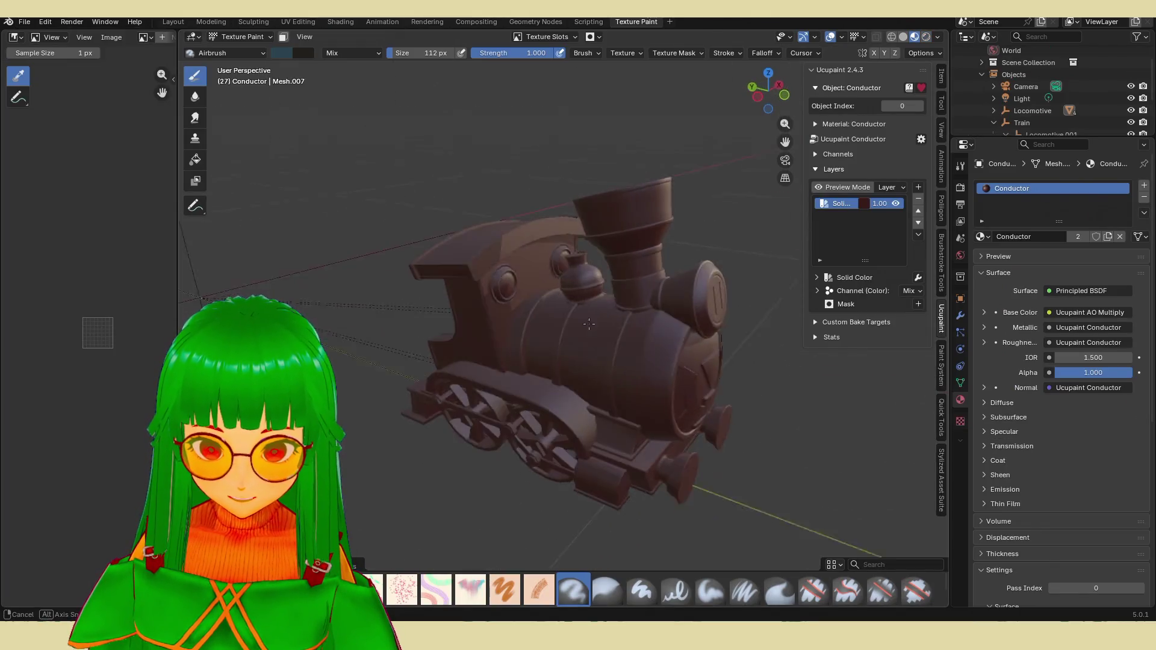
scroll(589, 324, "up", 2)
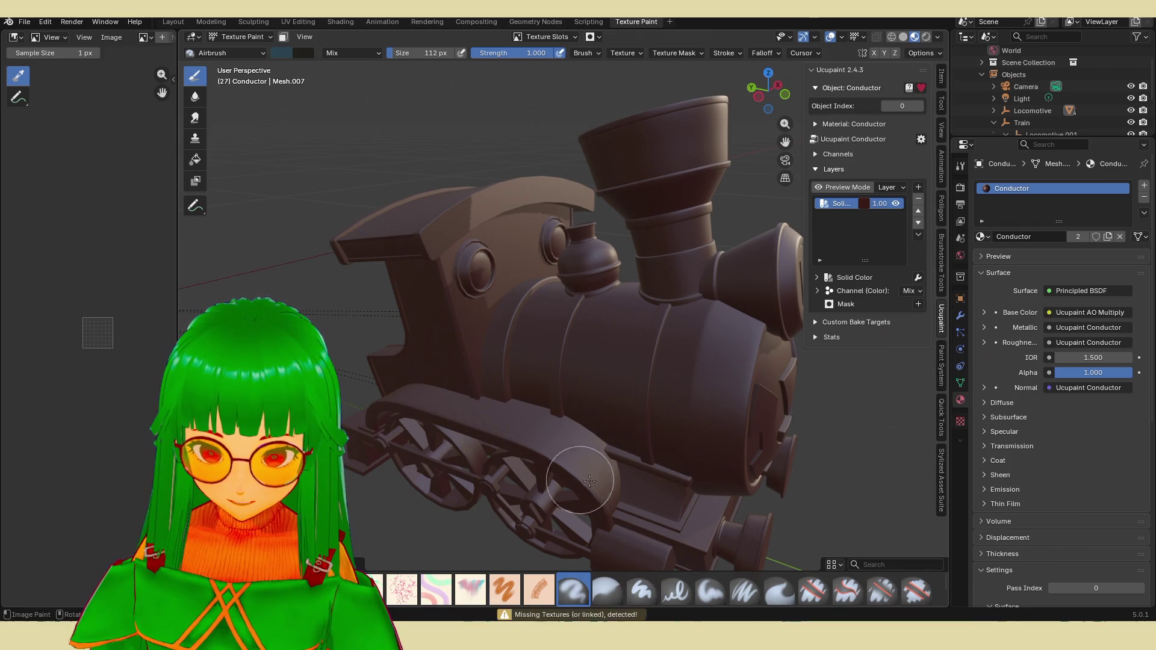
mouse_move(657, 503)
middle_mouse_down()
mouse_move(702, 509)
mouse_move(681, 459)
middle_mouse_up()
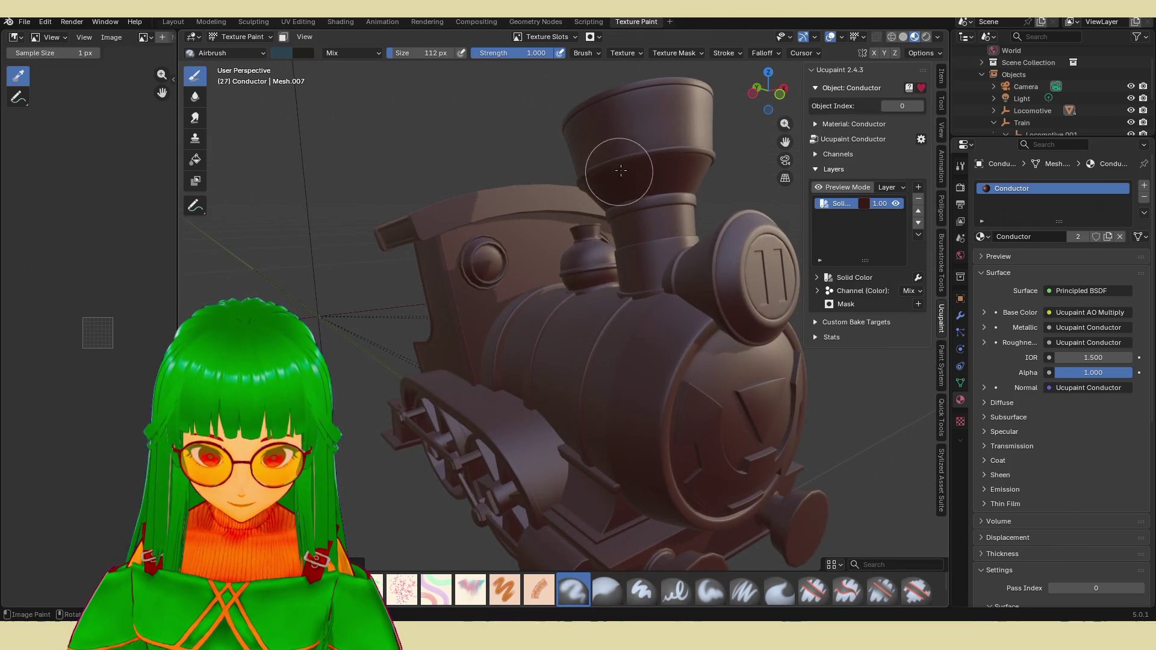
scroll(1040, 119, "down", 3)
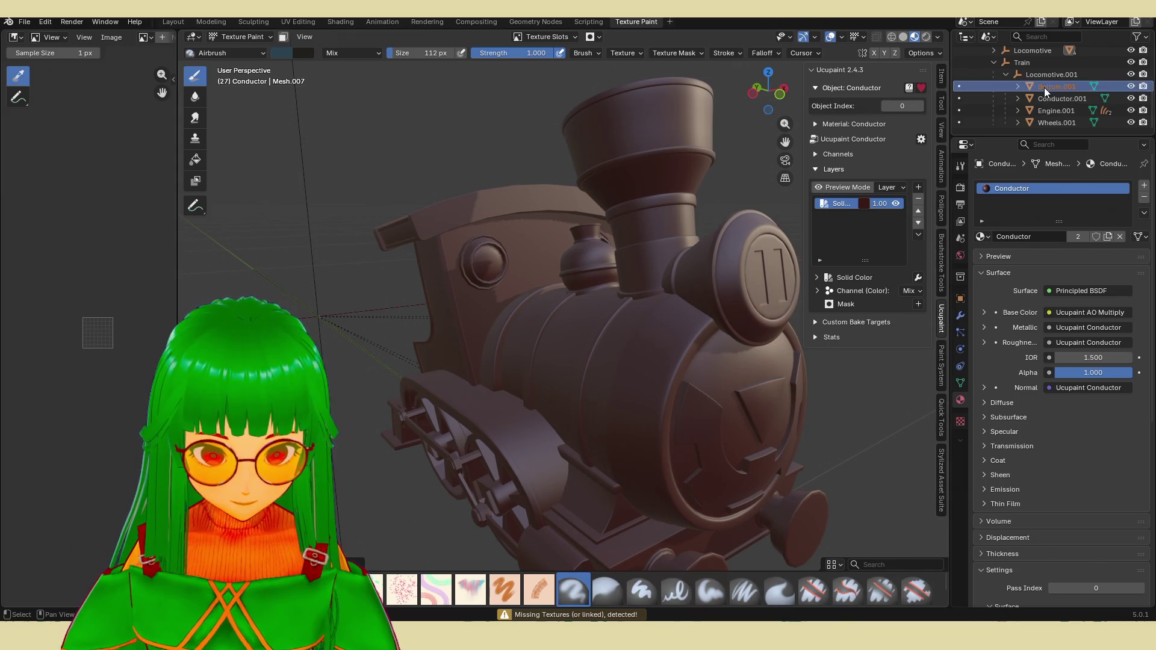
mouse_move(687, 344)
middle_mouse_down()
mouse_move(634, 326)
mouse_move(678, 356)
middle_mouse_up()
left_click(539, 591)
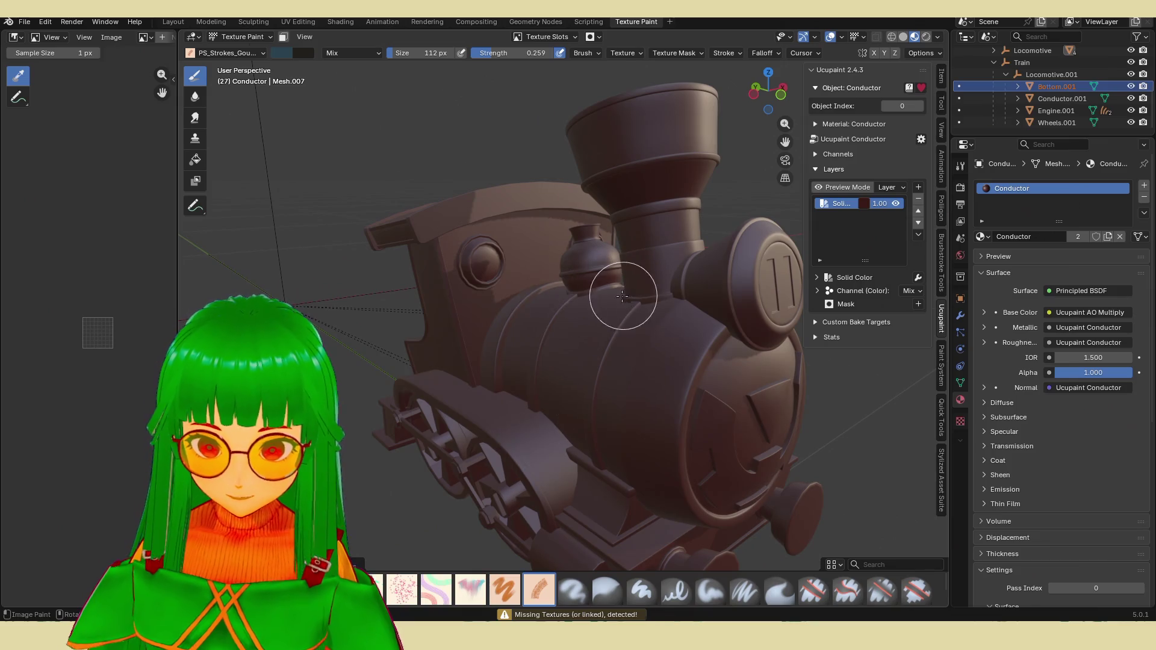
mouse_move(601, 325)
middle_mouse_down()
mouse_move(676, 315)
mouse_move(537, 339)
mouse_move(563, 335)
middle_mouse_up()
Step: Reopen waterweel.blend, saving the locomotive's changes first
left_click(26, 22)
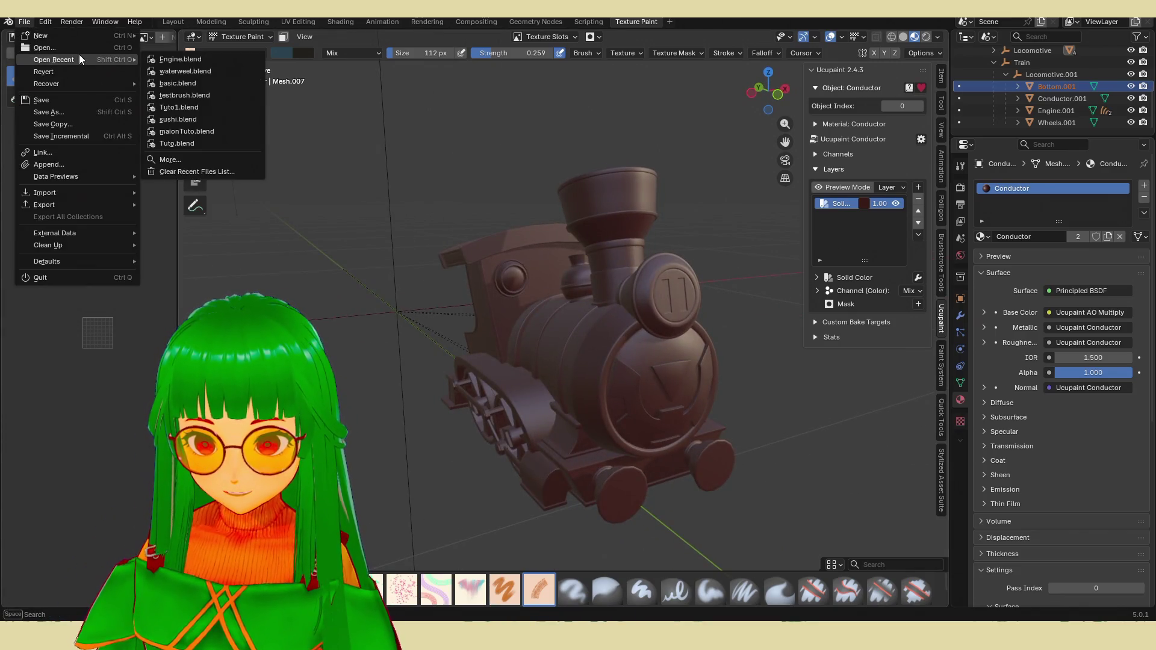
left_click(190, 73)
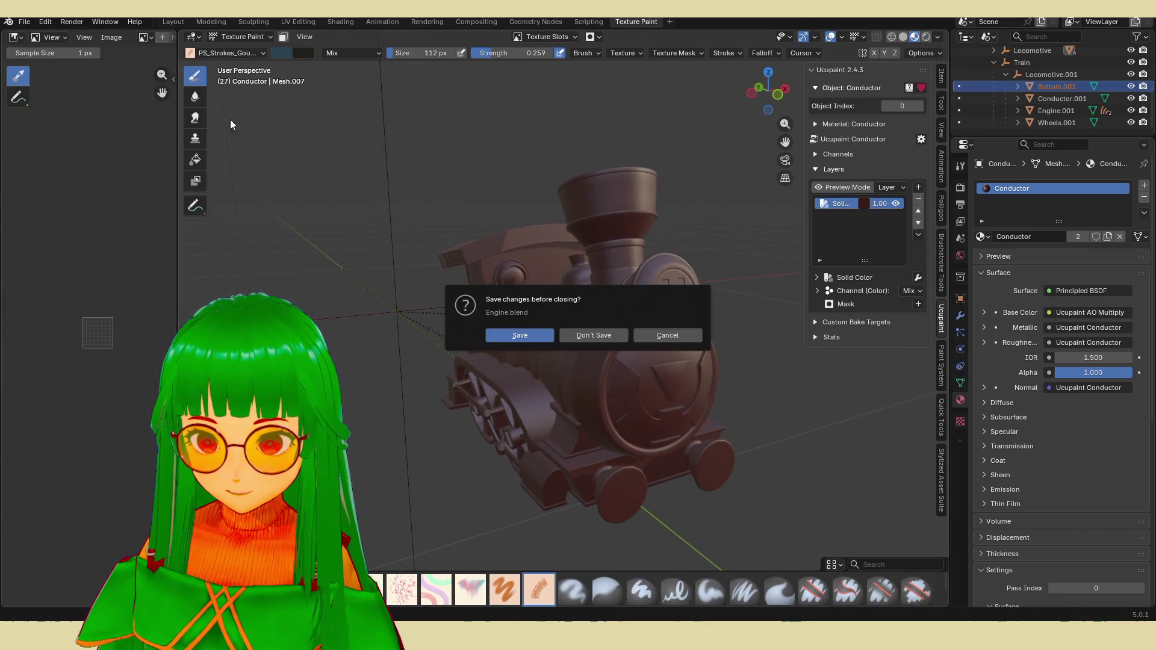
left_click(541, 338)
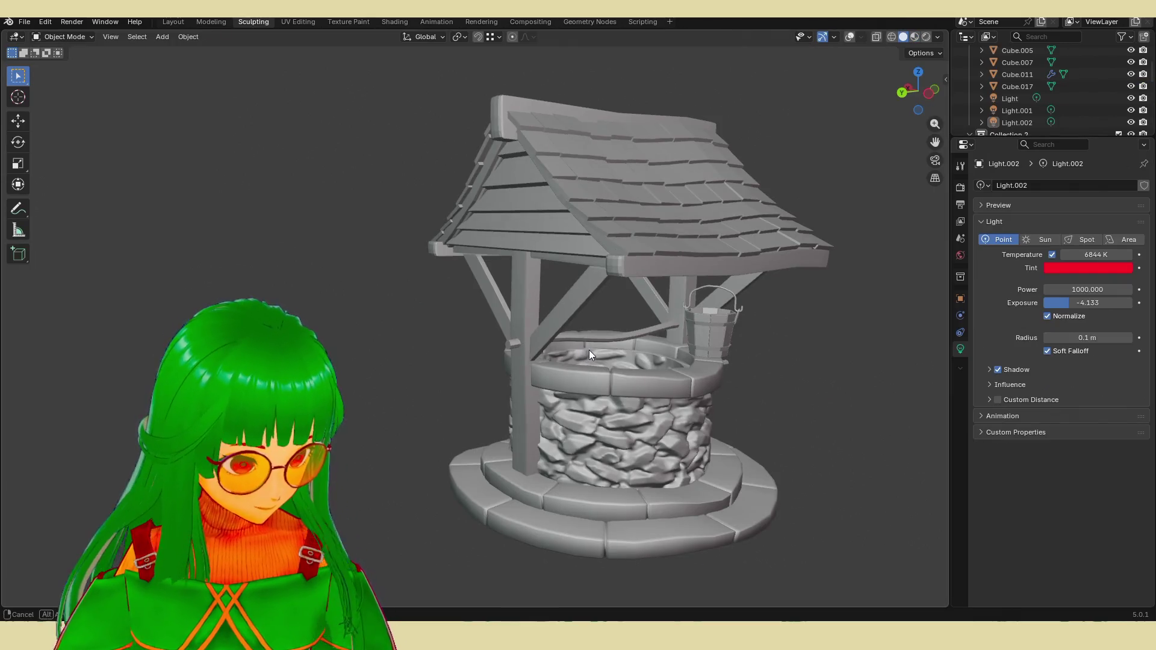
Step: Switch the viewport to Rendered shading and orbit around the zoomed-out well to see its red-lit interior
mouse_move(589, 349)
middle_mouse_down()
mouse_move(617, 355)
mouse_move(824, 82)
middle_mouse_up()
left_click(929, 39)
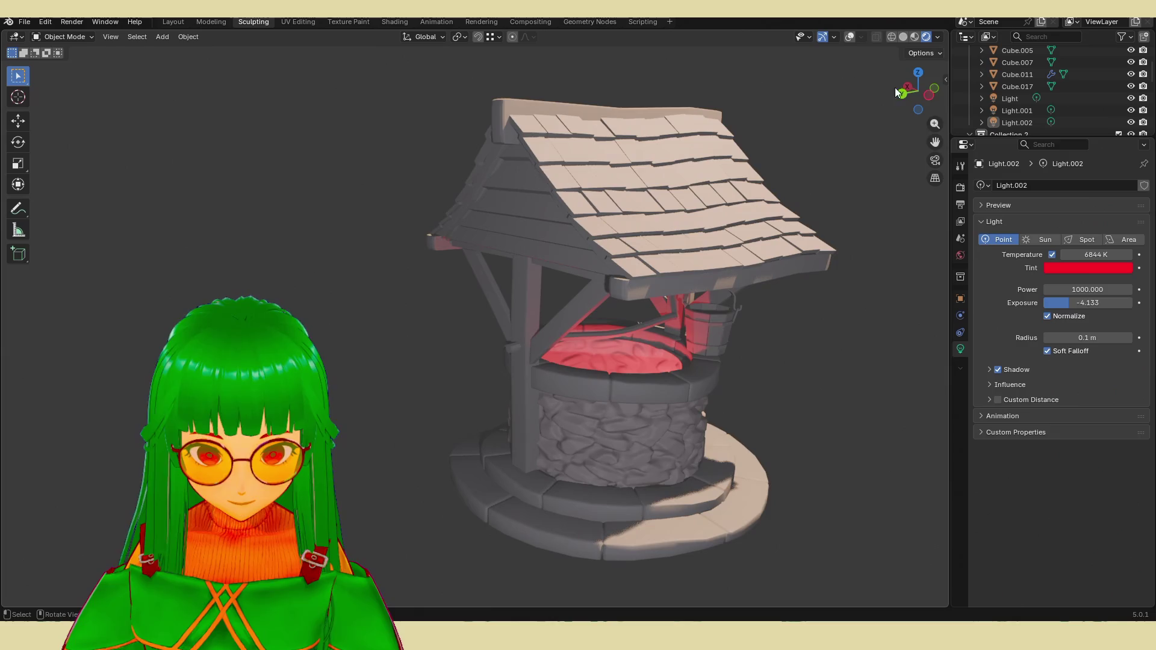
middle_click_drag(895, 88, 742, 322)
scroll(656, 318, "down", 5)
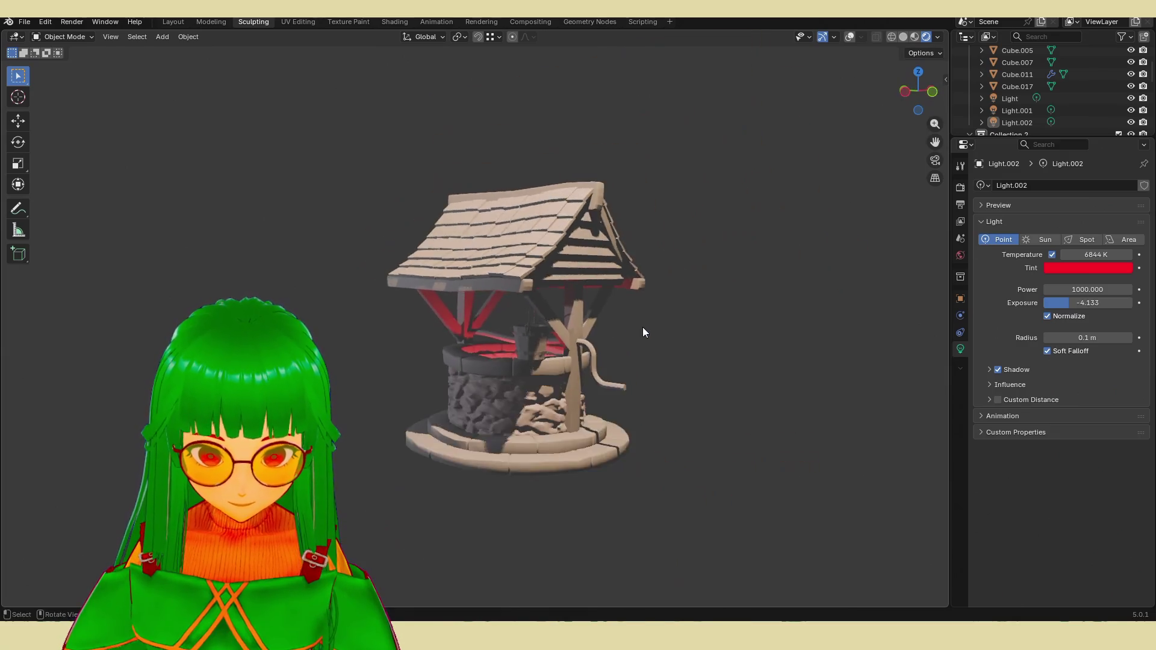
mouse_move(642, 327)
middle_mouse_down()
mouse_move(612, 338)
mouse_move(650, 338)
mouse_move(543, 334)
mouse_move(664, 357)
mouse_move(573, 356)
mouse_move(612, 366)
mouse_move(600, 360)
middle_mouse_up()
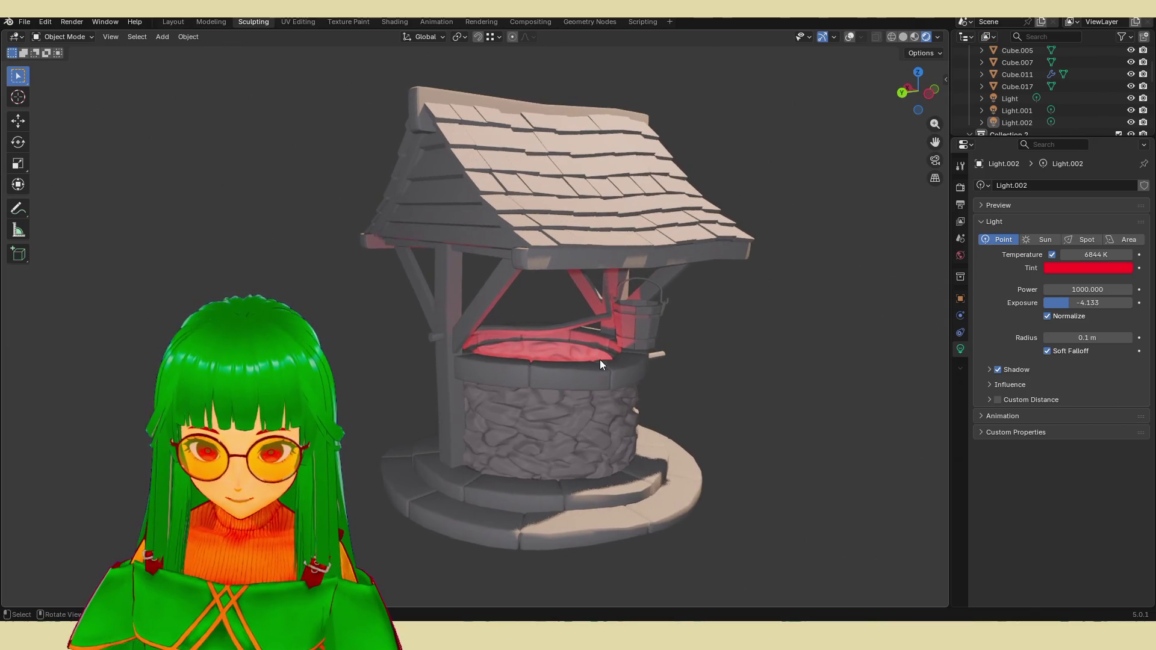
middle_click_drag(618, 397, 613, 414)
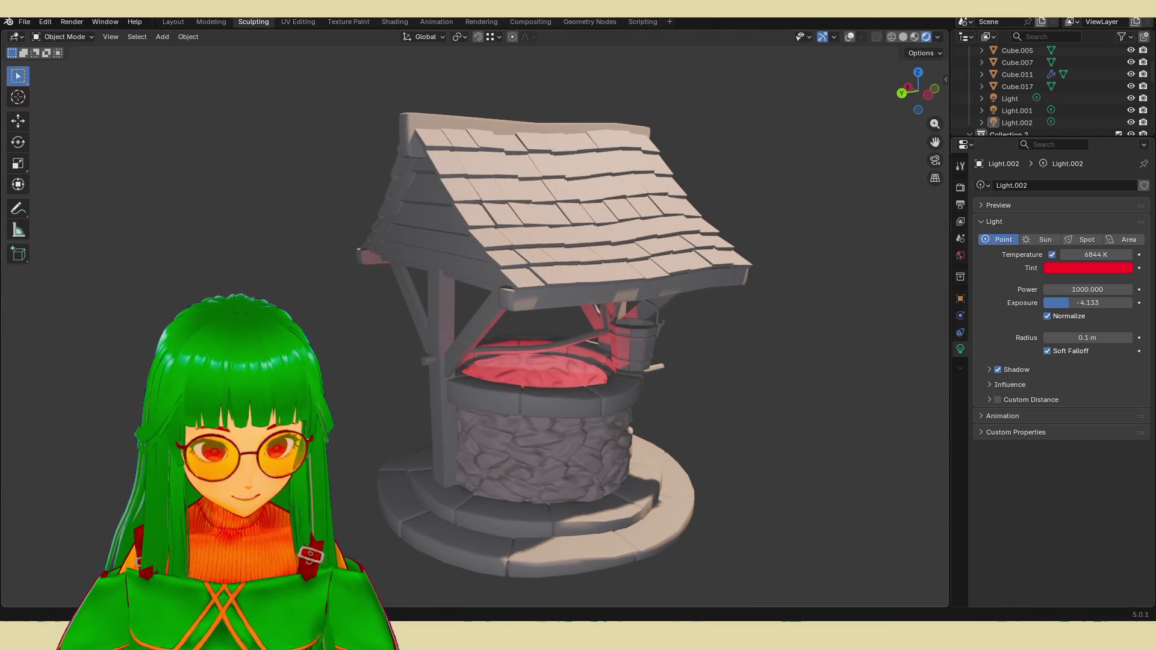